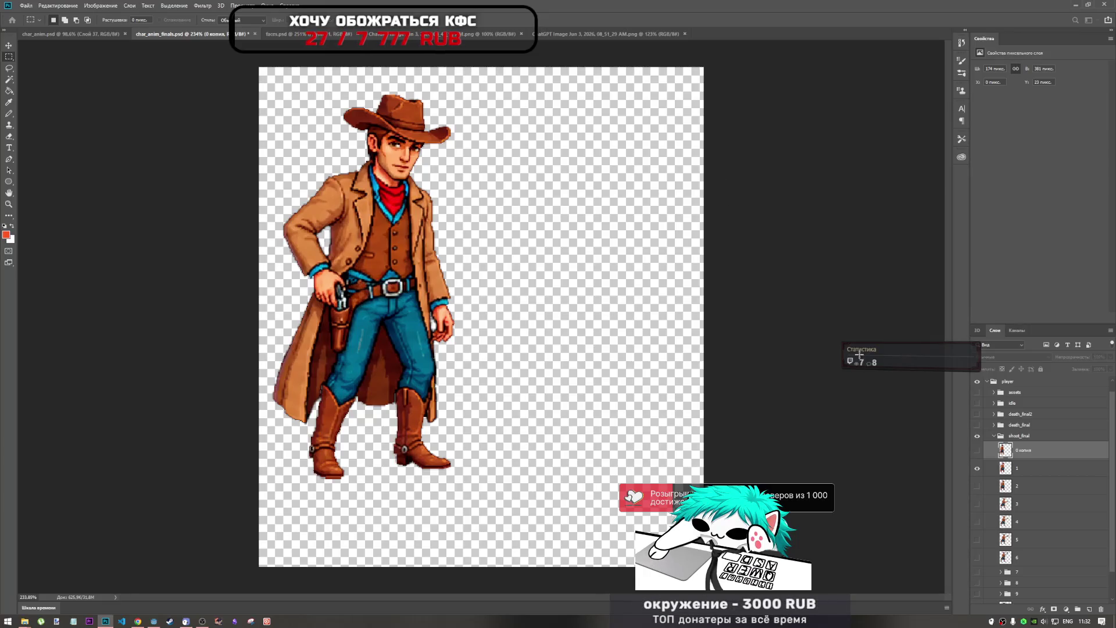
Step: Export the first shoot frame as transparent 1.png into the shoot folder, then show layer 2 instead
{"action": "key", "text": "ctrl+alt+shift+w"}
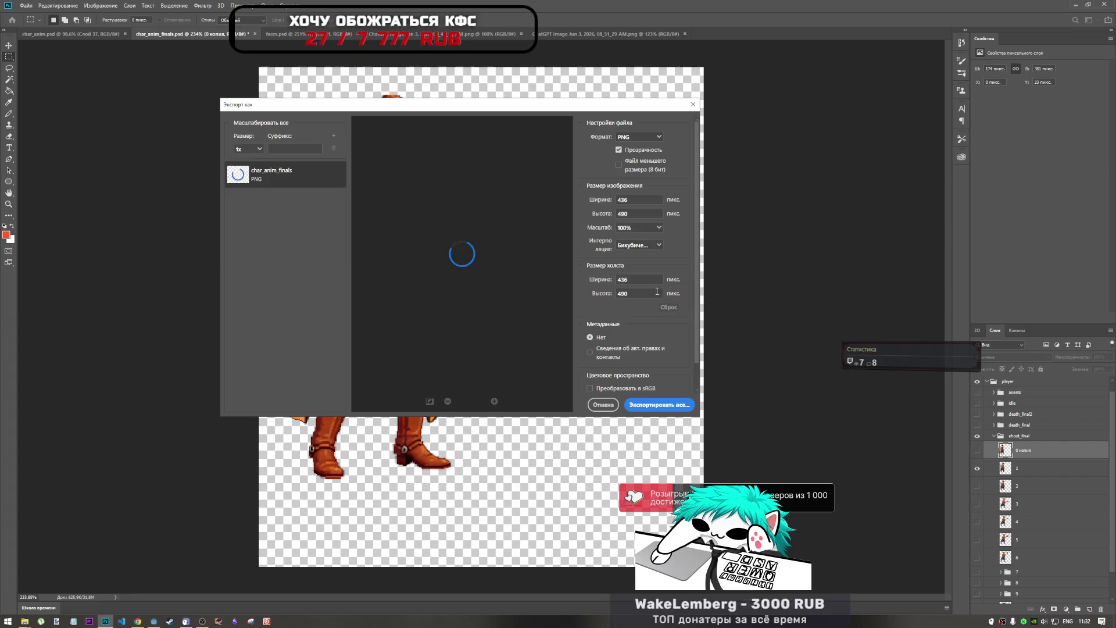
{"action": "left_click", "coordinate": [662, 407]}
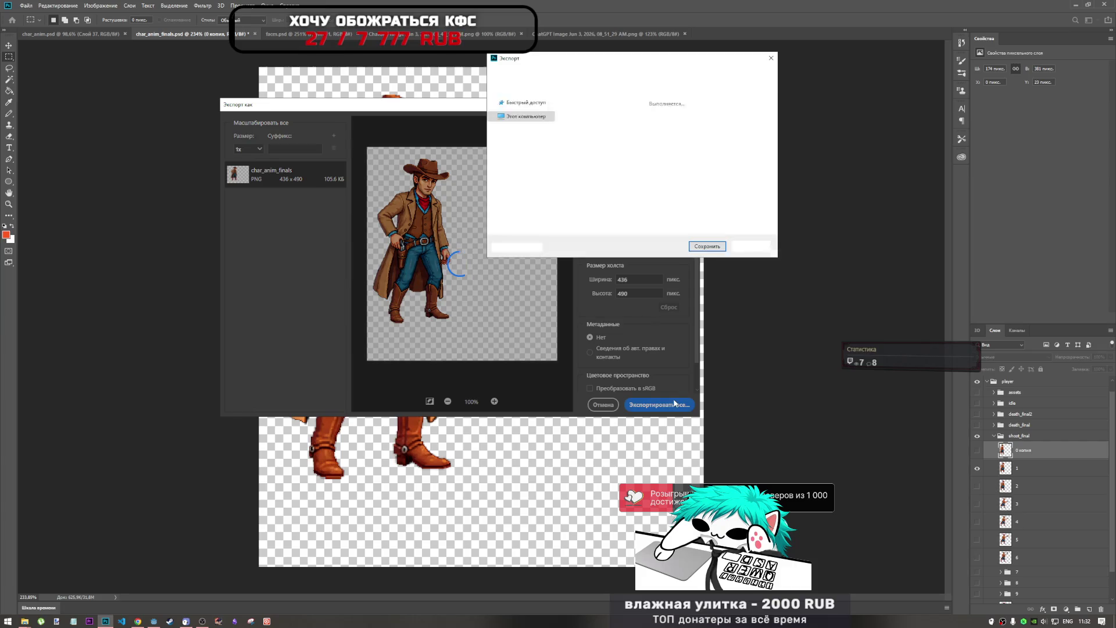
{"action": "type", "text": "1"}
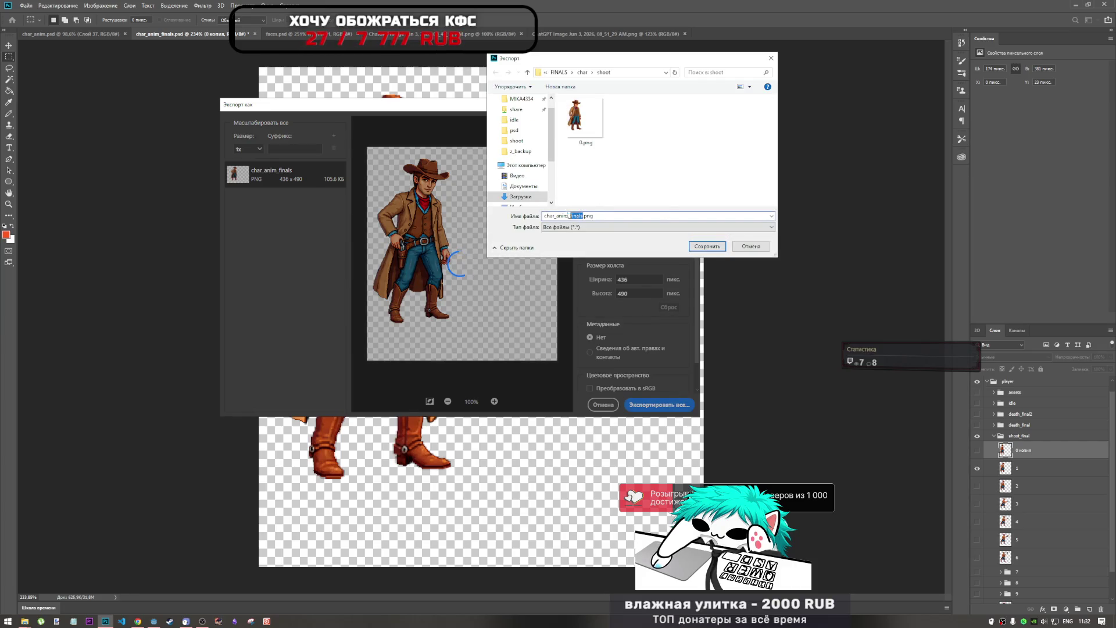
{"action": "left_click", "coordinate": [707, 247]}
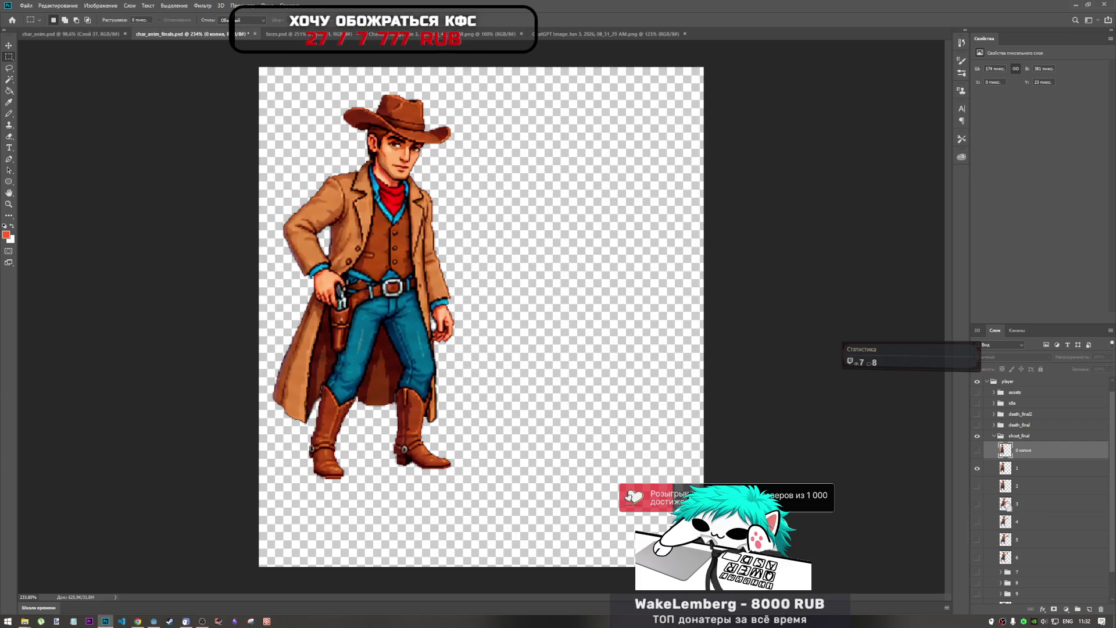
{"action": "left_click", "coordinate": [978, 470]}
{"action": "left_click", "coordinate": [978, 488]}
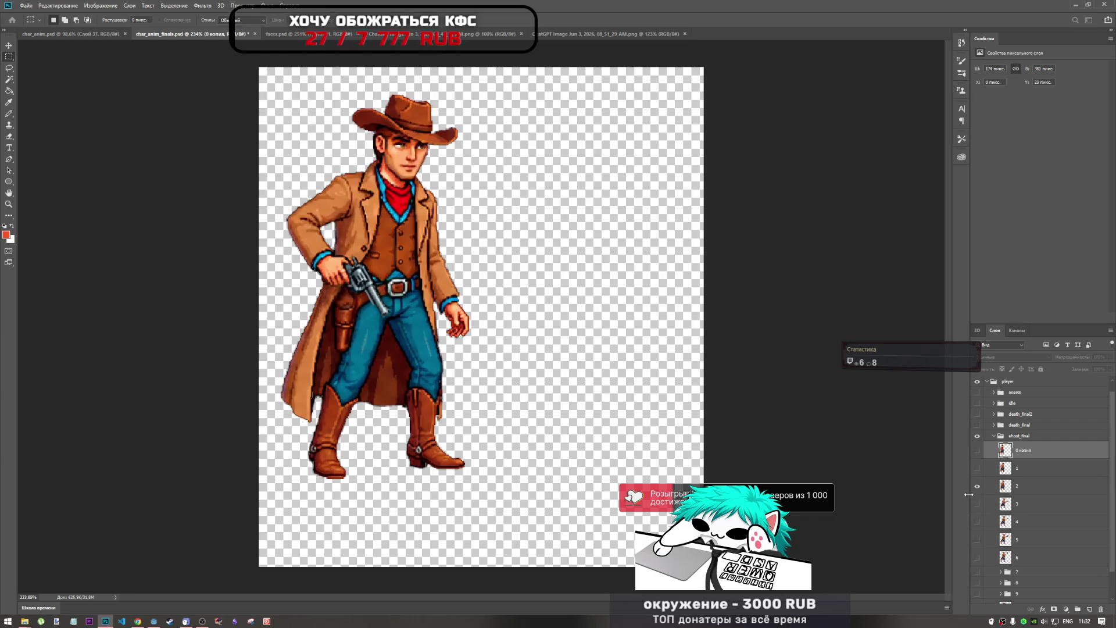
Step: Export layer 2 as 2.png, then show layer 3 in its place
{"action": "key", "text": "ctrl+alt+shift+w"}
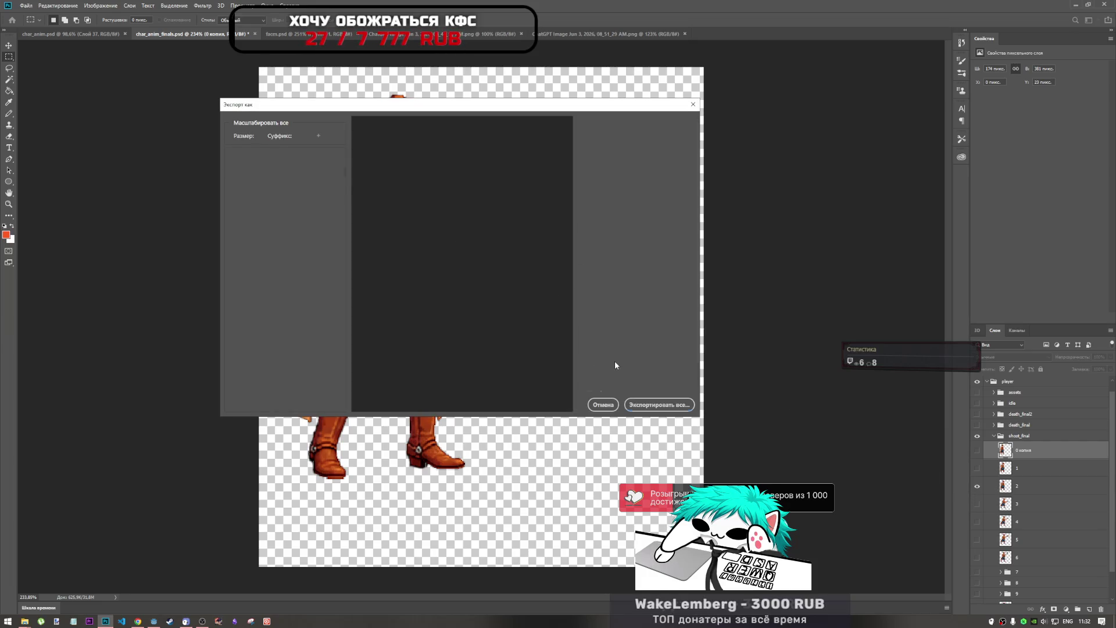
{"action": "left_click", "coordinate": [660, 406]}
{"action": "left_click", "coordinate": [626, 142]}
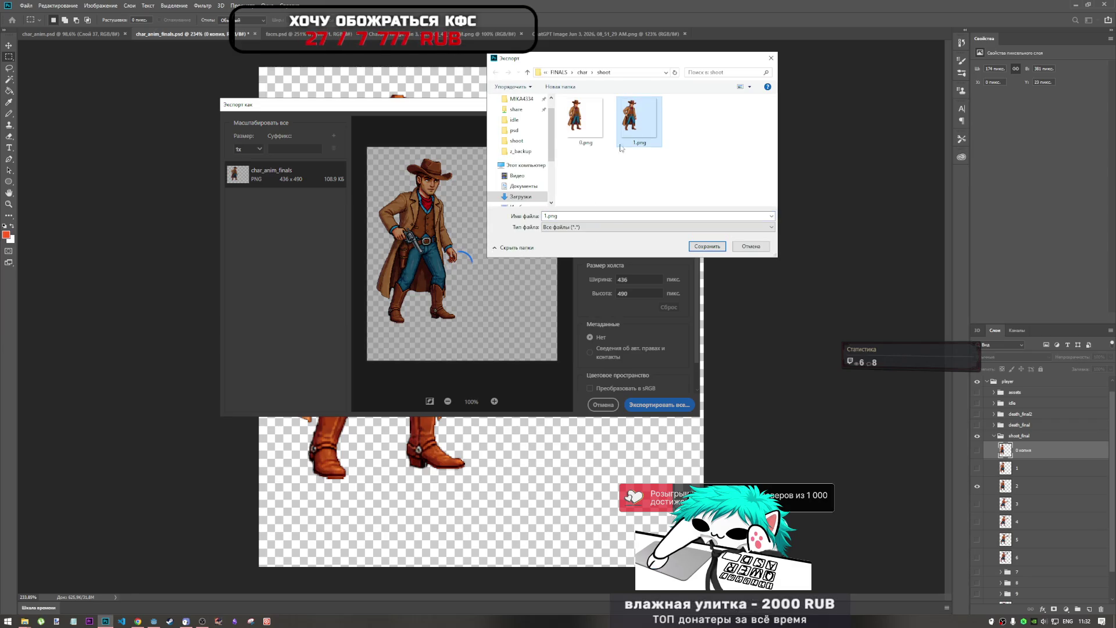
{"action": "double_click", "coordinate": [546, 216]}
{"action": "left_click", "coordinate": [545, 216]}
{"action": "key", "text": "Delete"}
{"action": "type", "text": "2"}
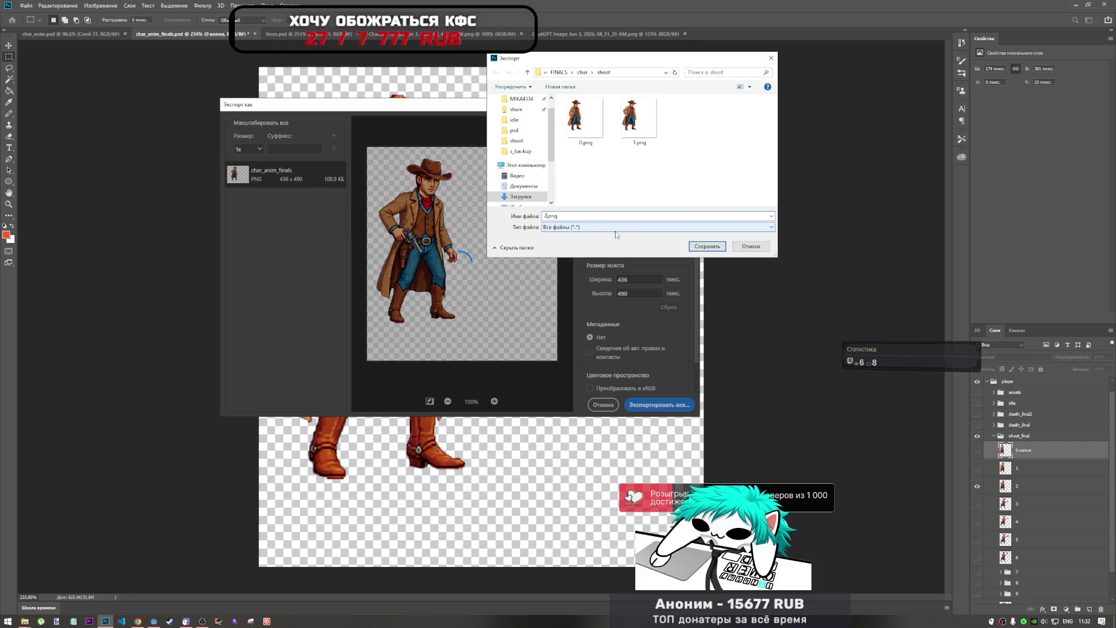
{"action": "left_click", "coordinate": [708, 248]}
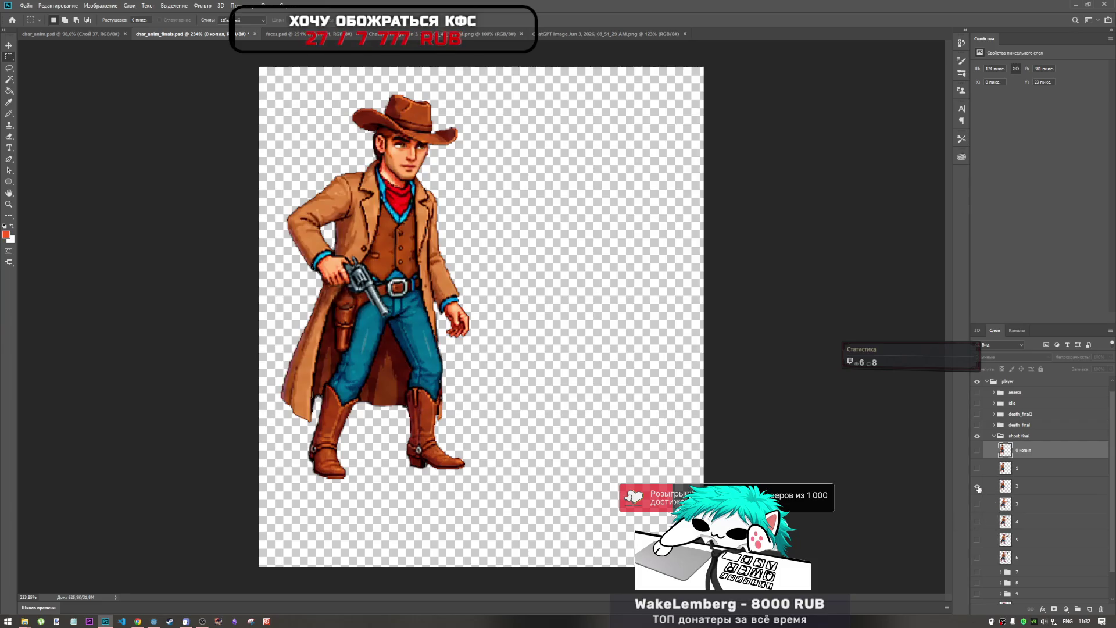
{"action": "left_click", "coordinate": [978, 487]}
{"action": "left_click", "coordinate": [977, 505]}
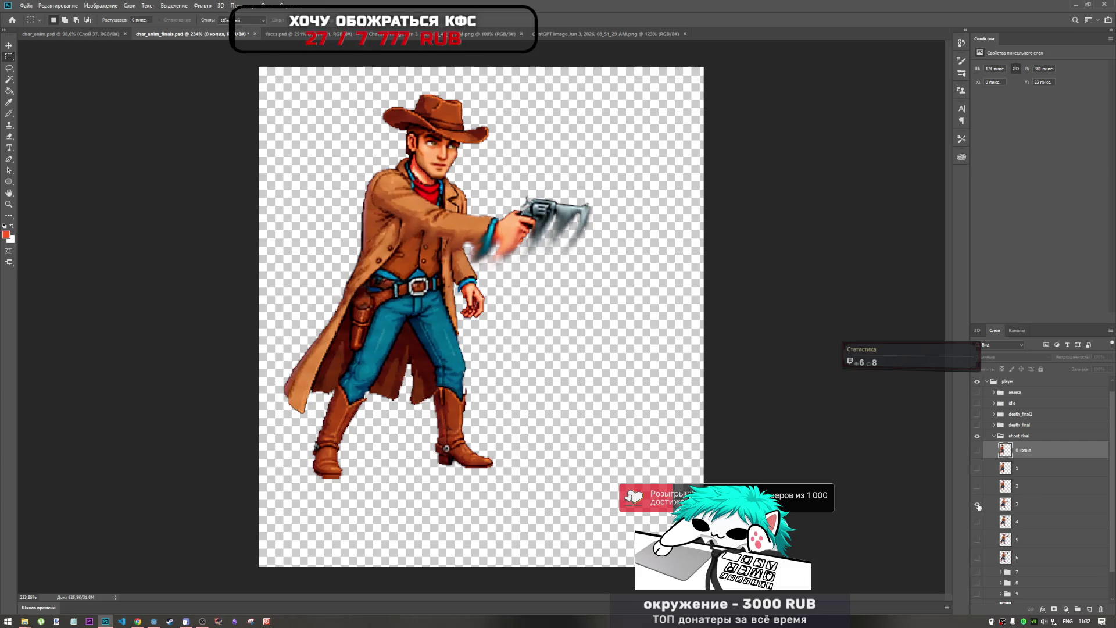
Step: Export the layer 3 frame as 3.png in the shoot folder
{"action": "key", "text": "ctrl+alt+shift+w"}
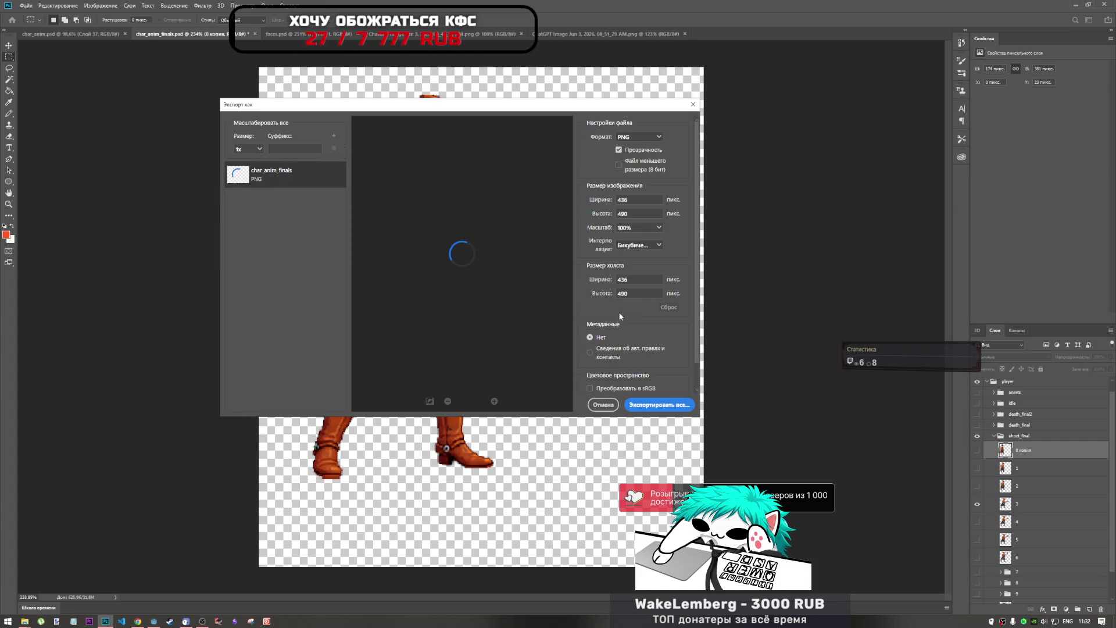
{"action": "left_click", "coordinate": [672, 405]}
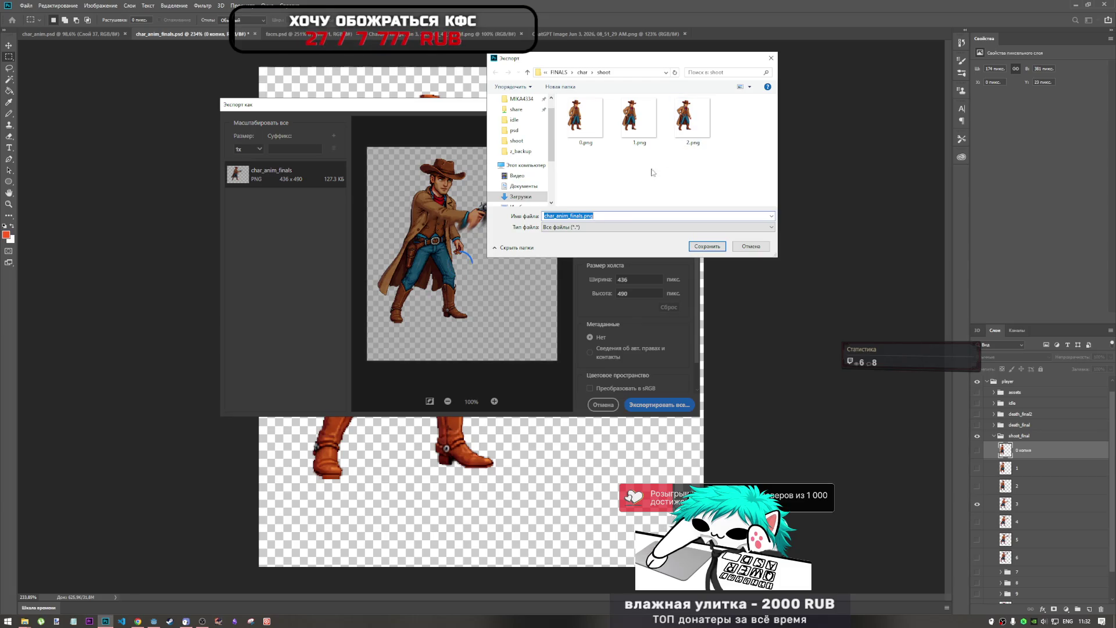
{"action": "left_click", "coordinate": [685, 122]}
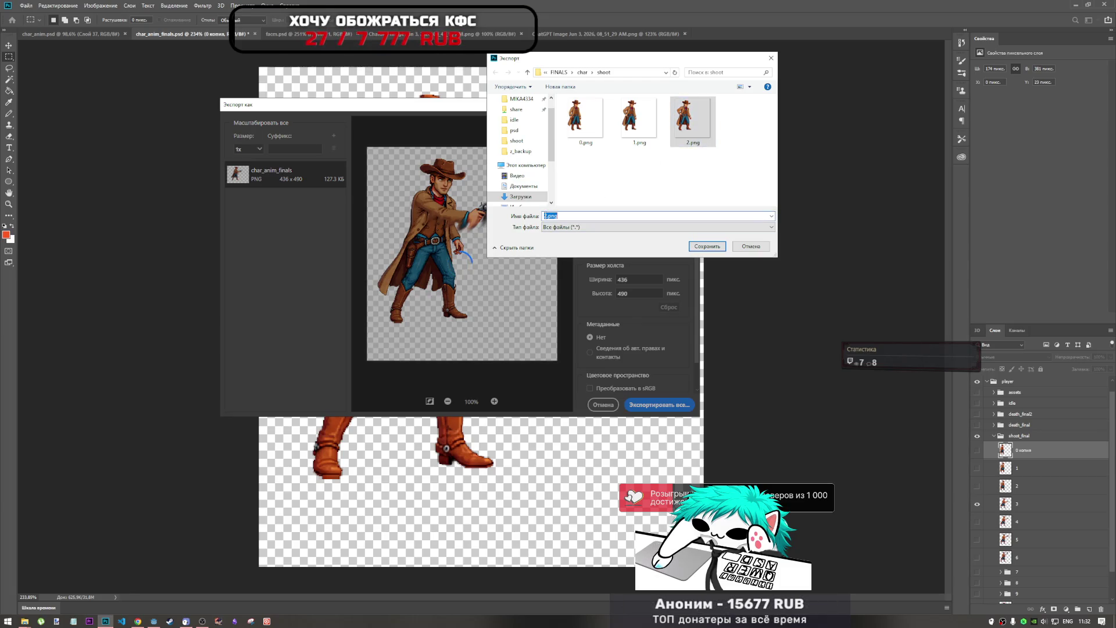
{"action": "double_click", "coordinate": [546, 215]}
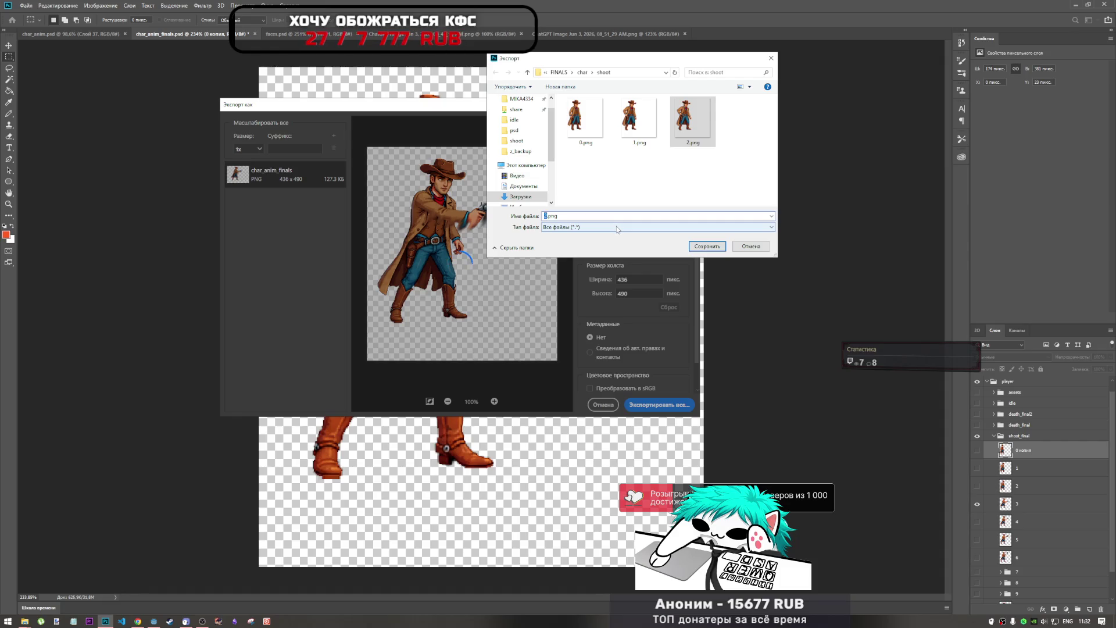
{"action": "type", "text": "3"}
{"action": "left_click", "coordinate": [707, 246]}
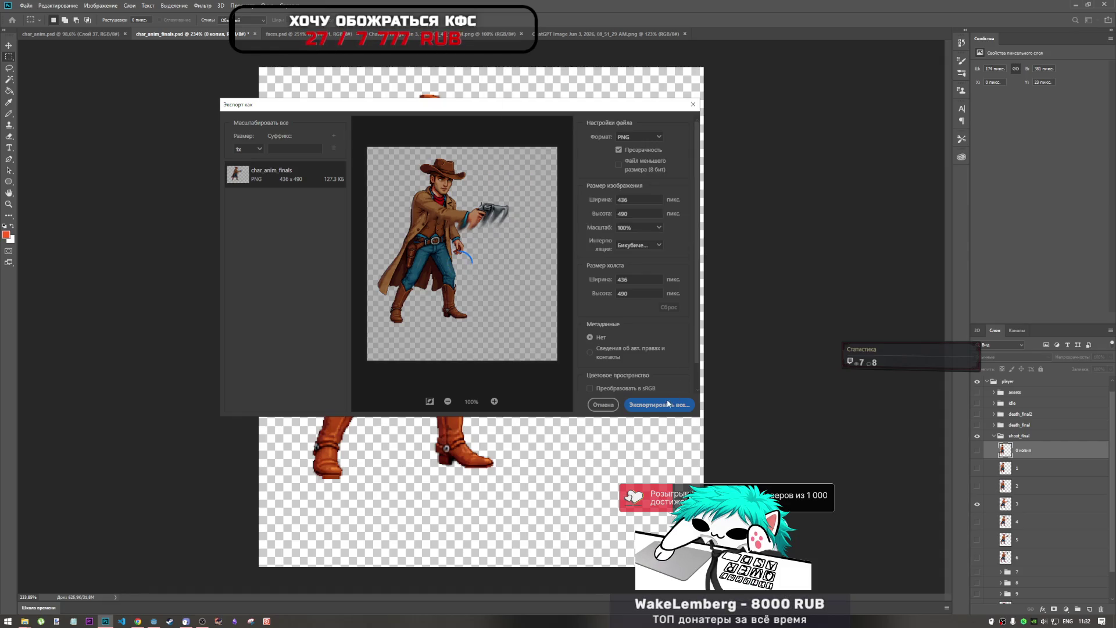
Step: Show and select layer 4 instead of layer 3, and export it as 4.png
{"action": "left_click", "coordinate": [977, 505]}
{"action": "left_click", "coordinate": [977, 521]}
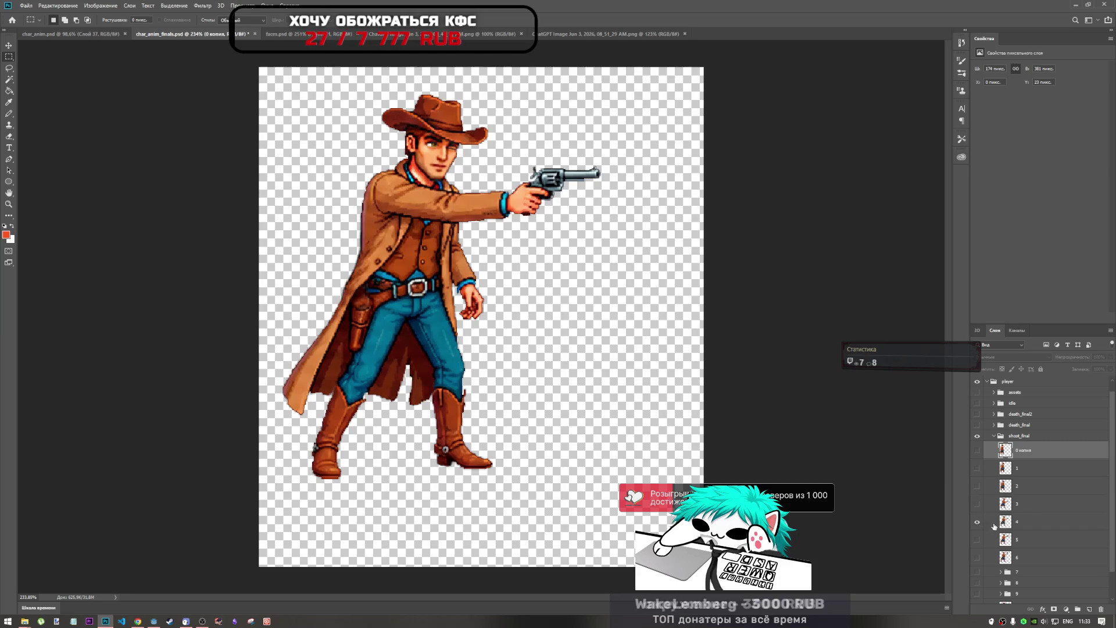
{"action": "left_click", "coordinate": [1015, 523]}
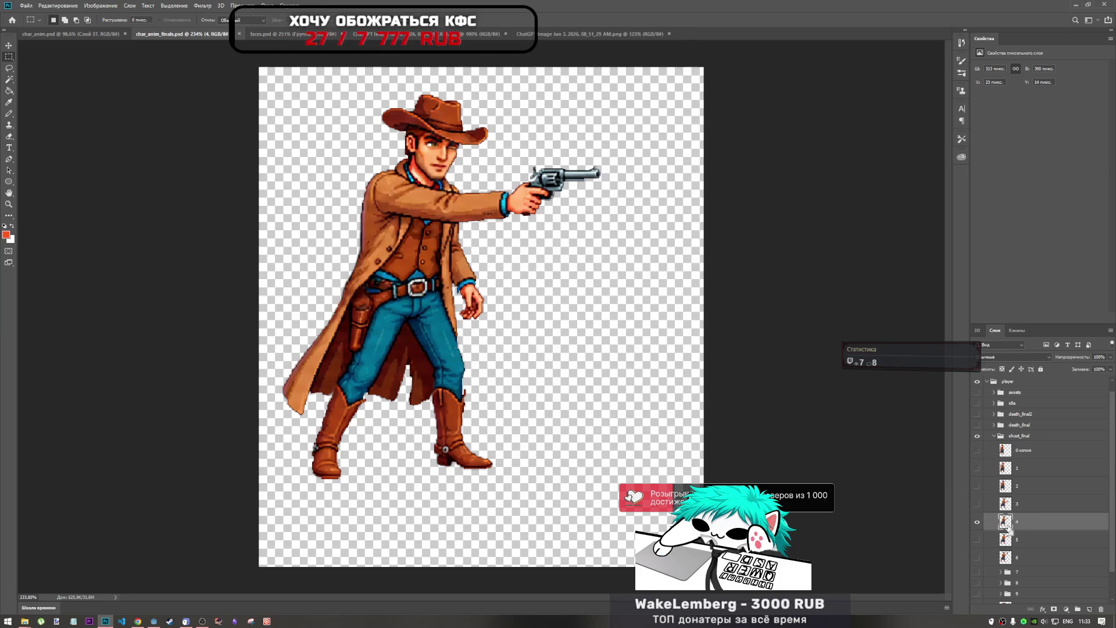
{"action": "key", "text": "ctrl+alt+shift+w"}
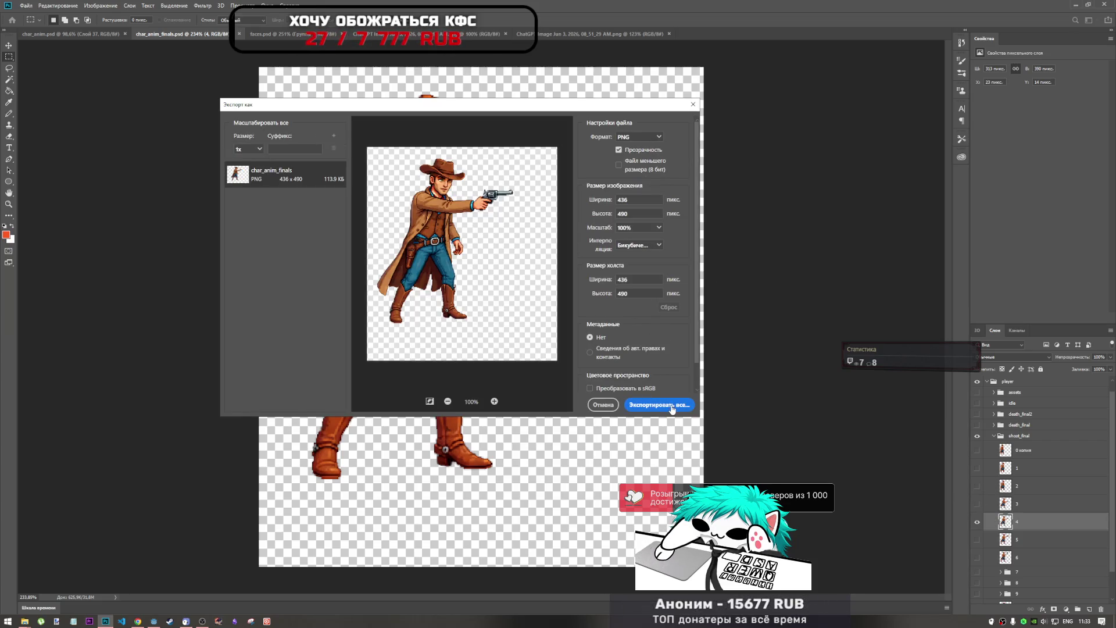
{"action": "left_click", "coordinate": [658, 405]}
{"action": "left_click", "coordinate": [747, 121]}
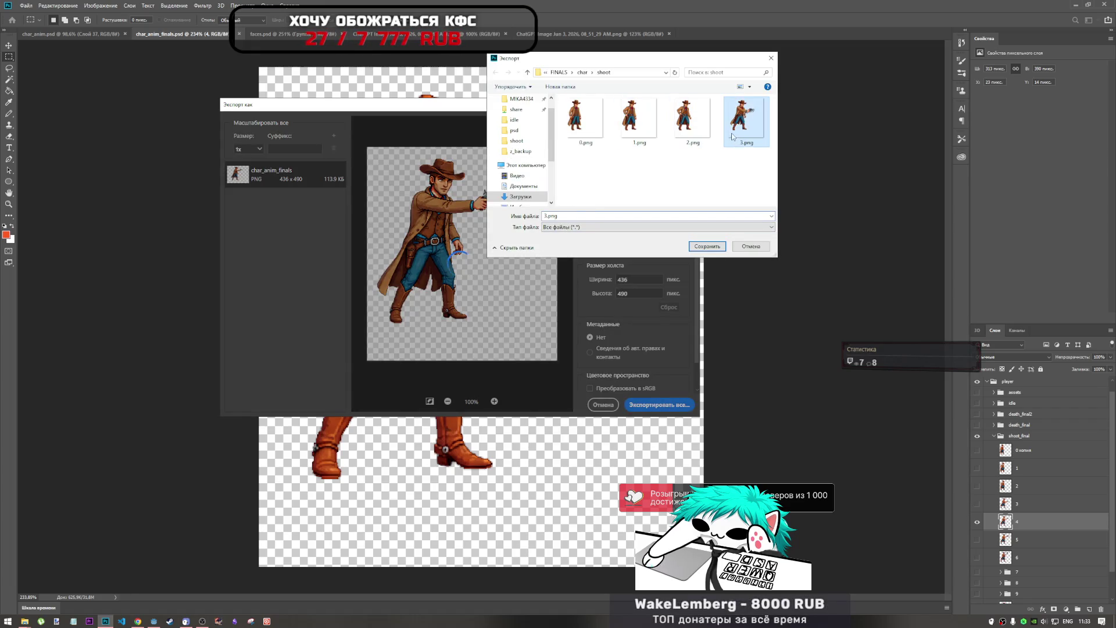
{"action": "double_click", "coordinate": [547, 216]}
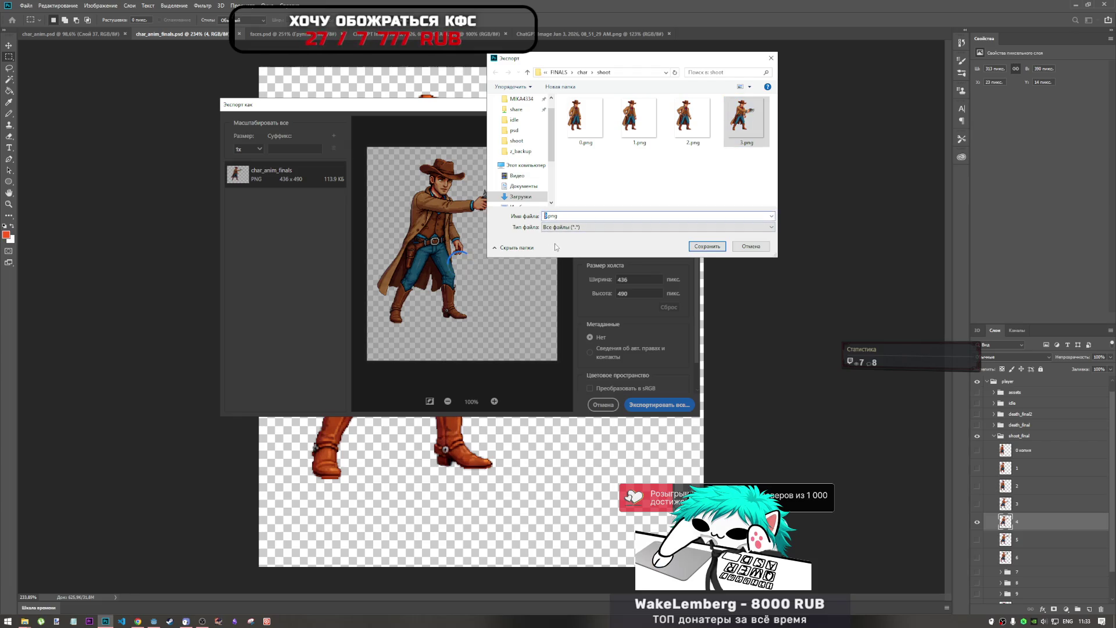
{"action": "type", "text": "4"}
{"action": "left_click", "coordinate": [707, 246]}
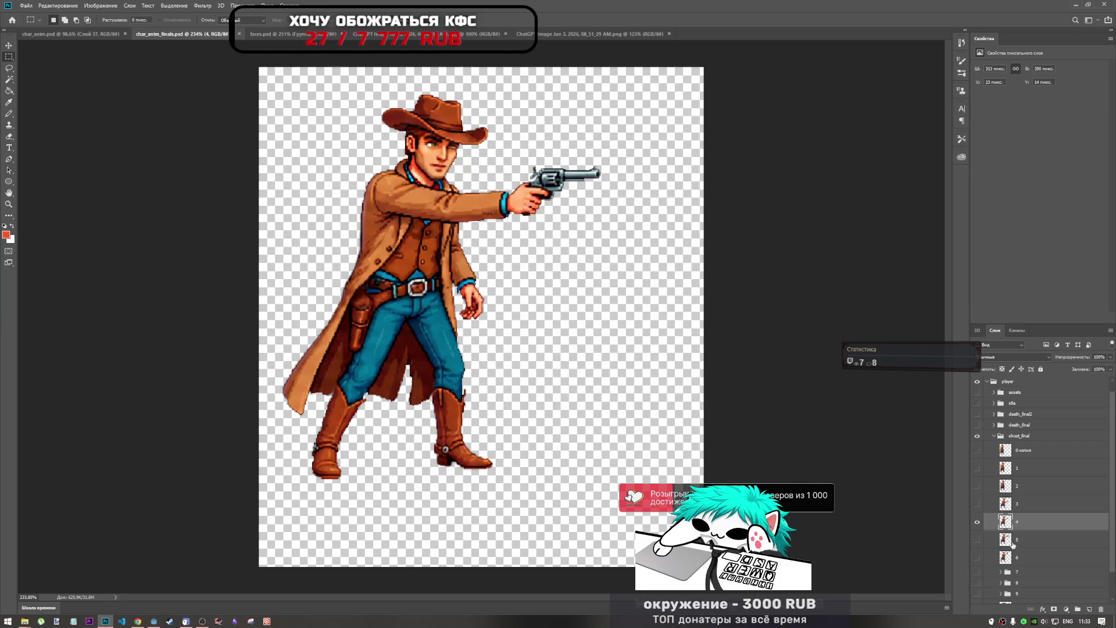
Step: Show the layer 5 muzzle-flash frame instead of layer 4 and export it as 5.png
{"action": "left_click", "coordinate": [978, 522]}
{"action": "left_click", "coordinate": [978, 540]}
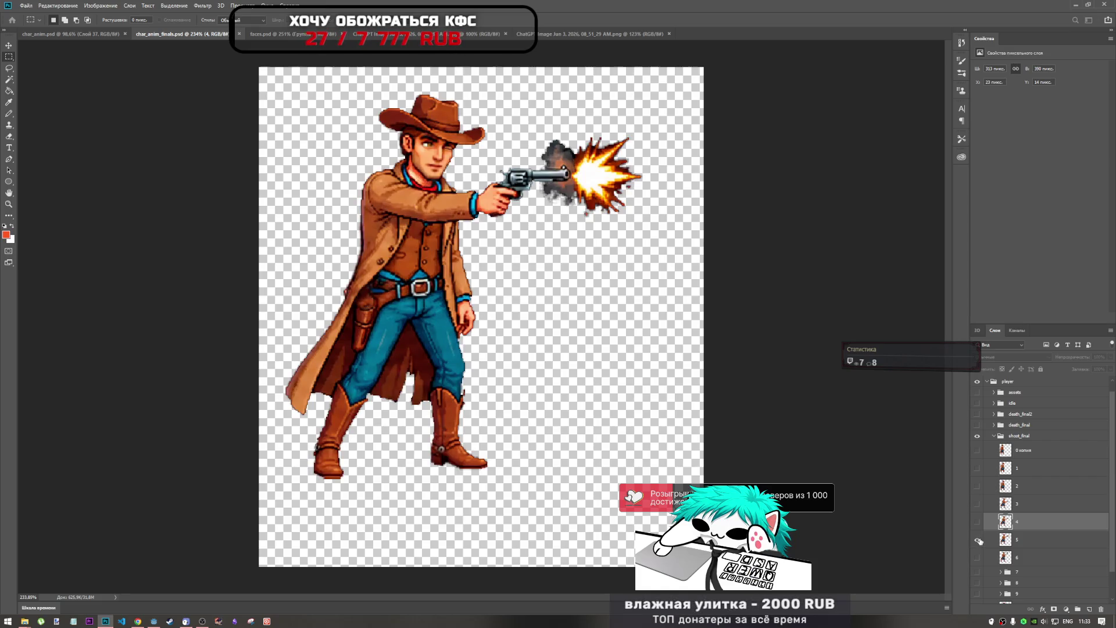
{"action": "key", "text": "ctrl+alt+shift+w"}
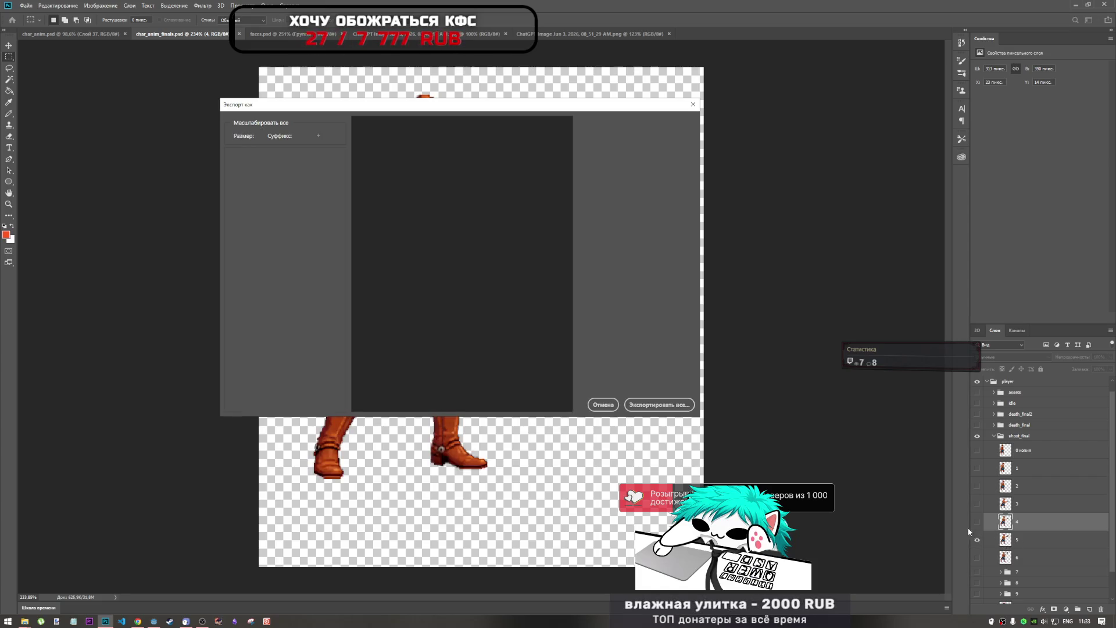
{"action": "left_click", "coordinate": [647, 405]}
{"action": "type", "text": "5.png"}
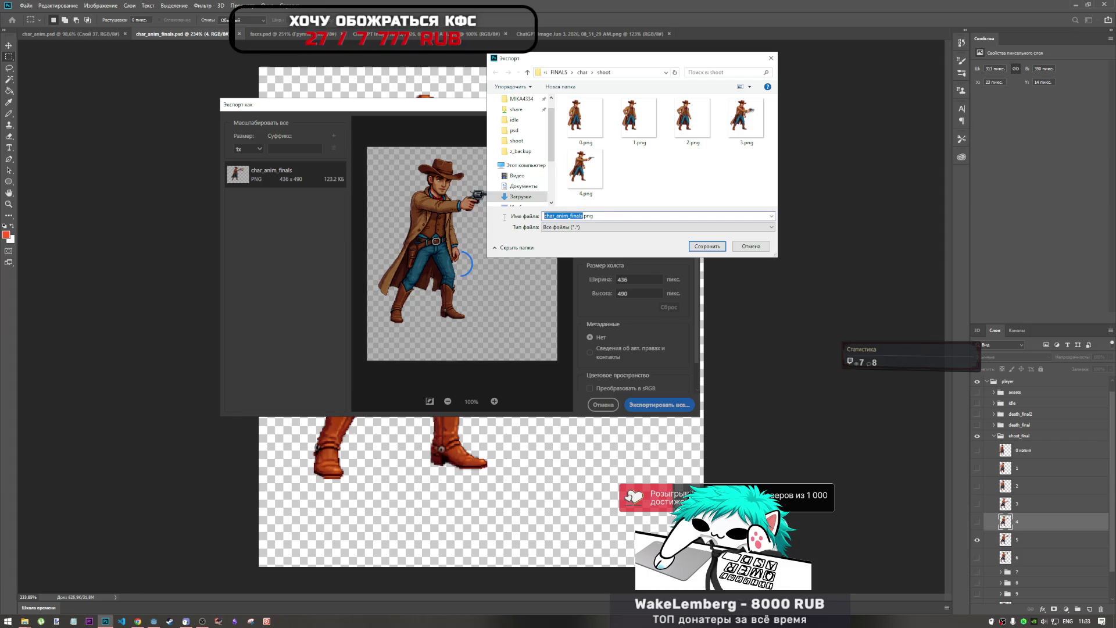
{"action": "left_click", "coordinate": [710, 247]}
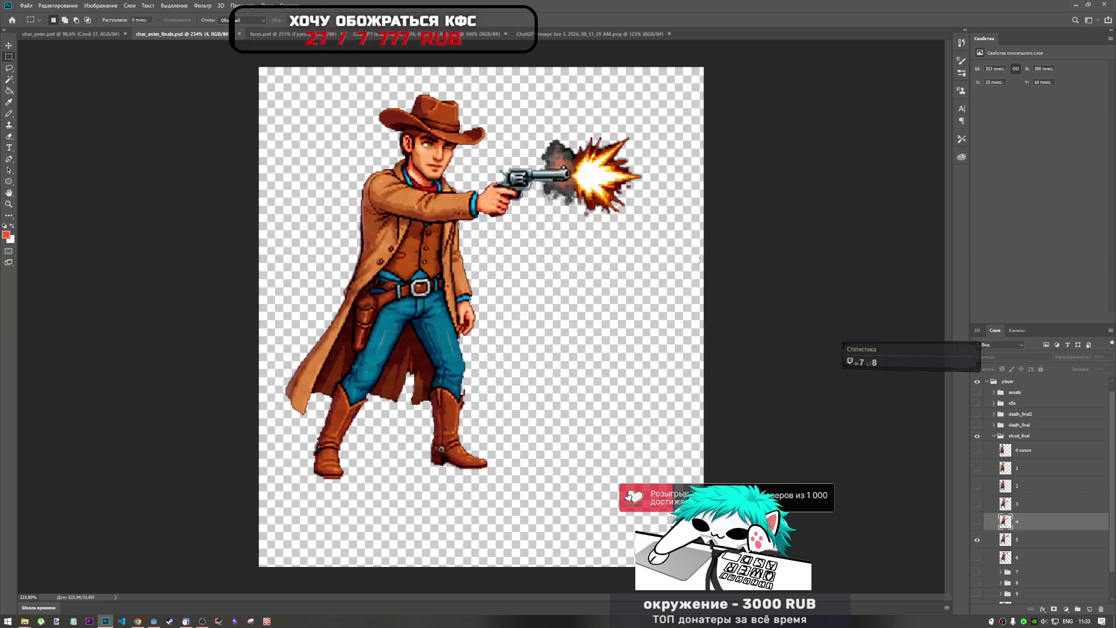
Step: Show and select layer 6 in place of layer 5, export it as 6.png, then hide it
{"action": "scroll", "coordinate": [997, 501], "scroll_direction": "down", "scroll_amount": 1}
{"action": "scroll", "coordinate": [997, 501], "scroll_direction": "down", "scroll_amount": 1}
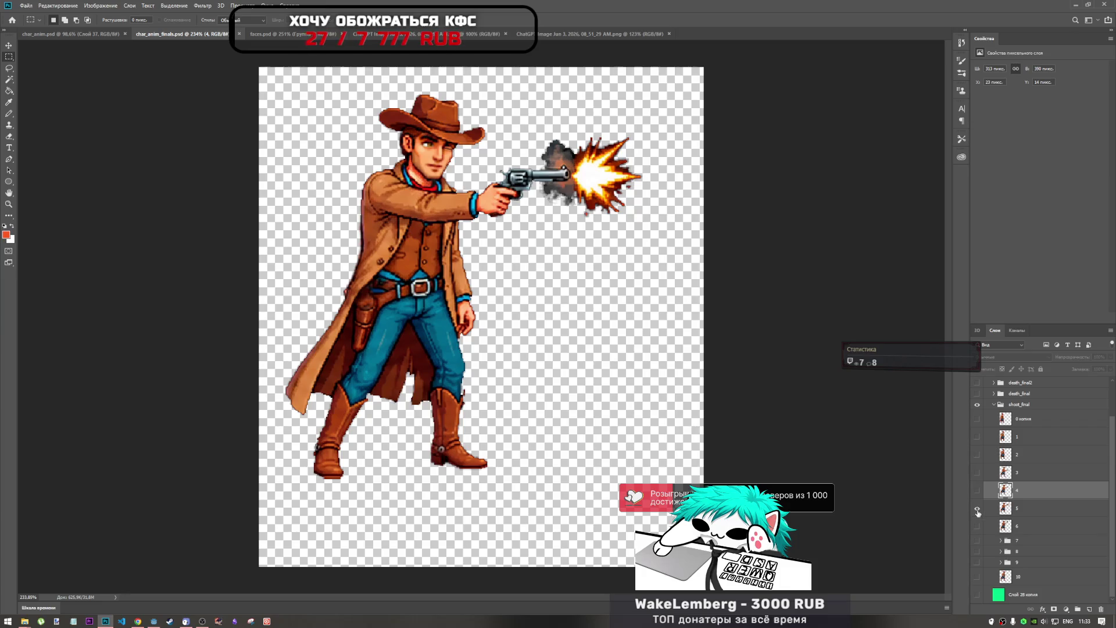
{"action": "left_click", "coordinate": [978, 511]}
{"action": "left_click", "coordinate": [977, 526]}
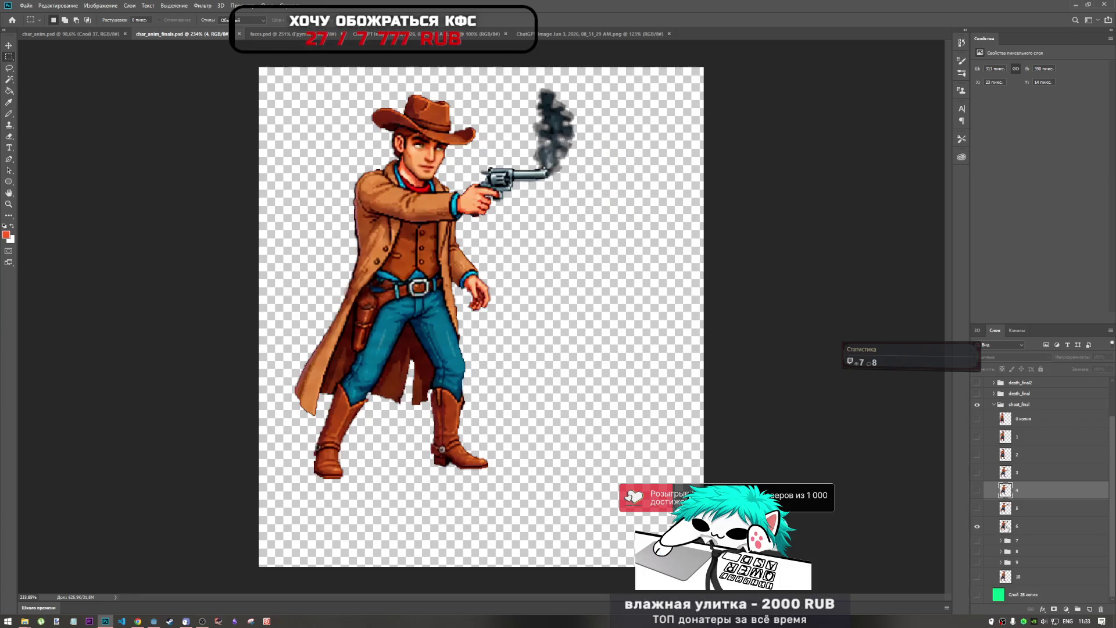
{"action": "left_click", "coordinate": [1014, 530]}
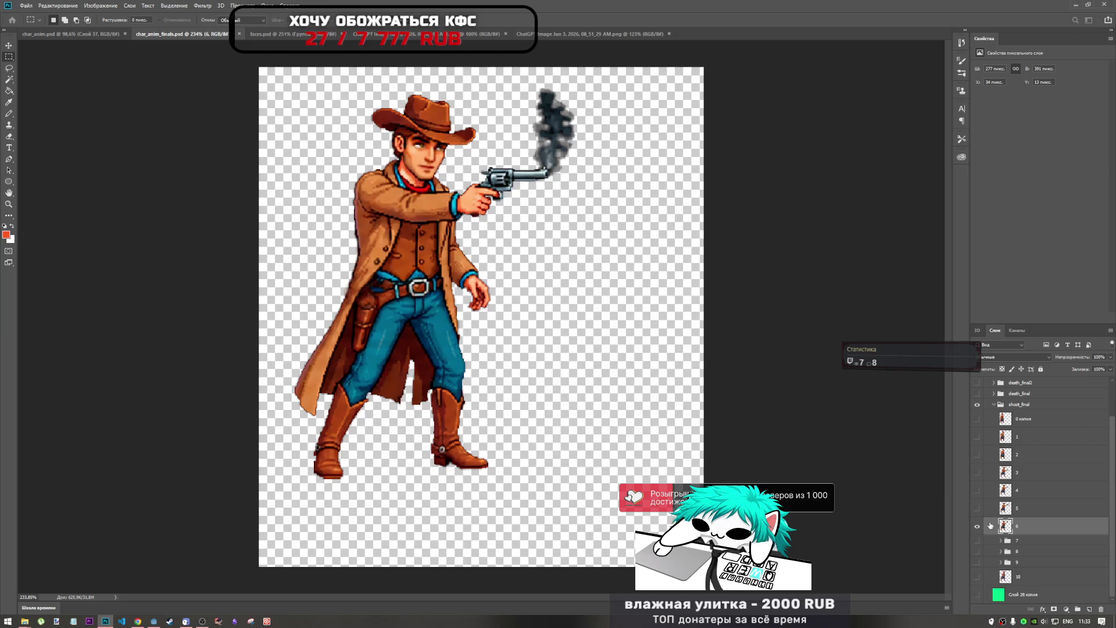
{"action": "key", "text": "ctrl+alt+shift+w"}
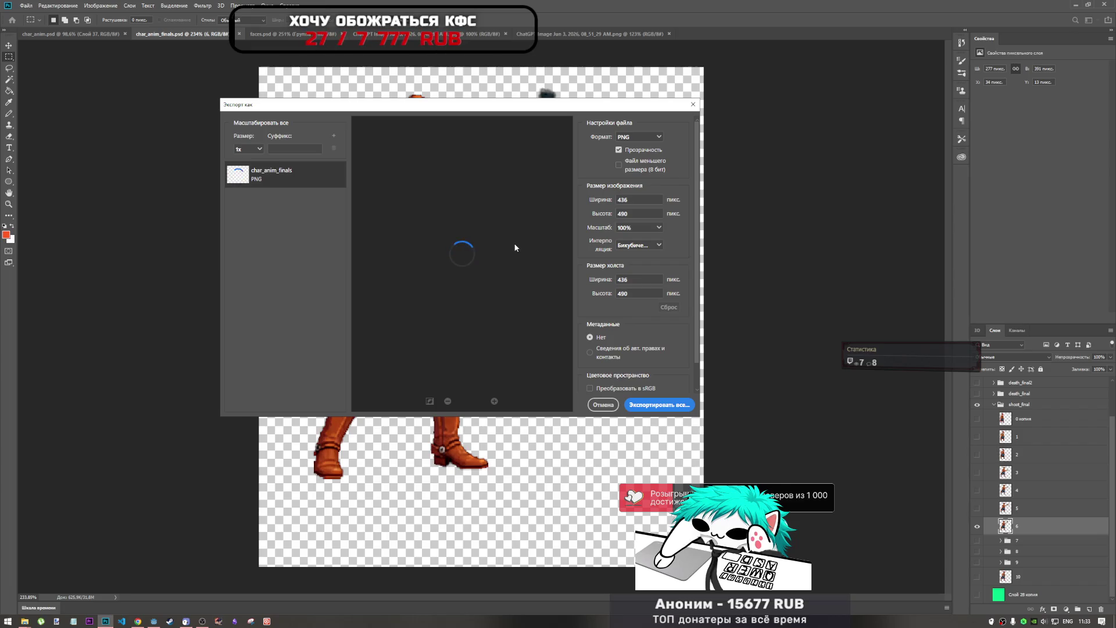
{"action": "left_click", "coordinate": [651, 405]}
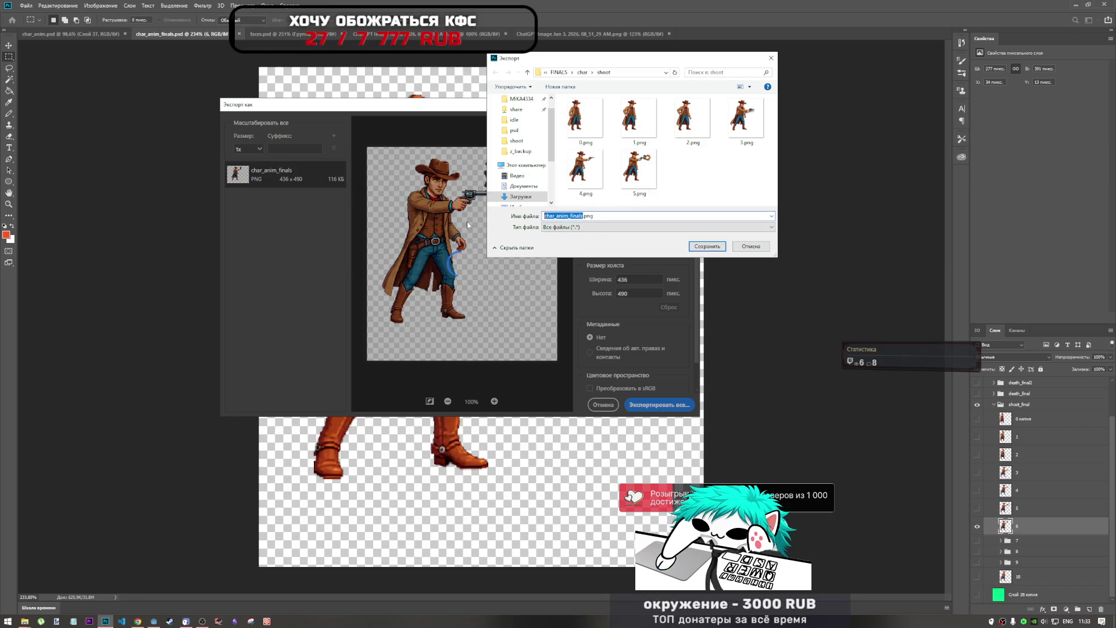
{"action": "type", "text": "6"}
{"action": "left_click", "coordinate": [704, 246]}
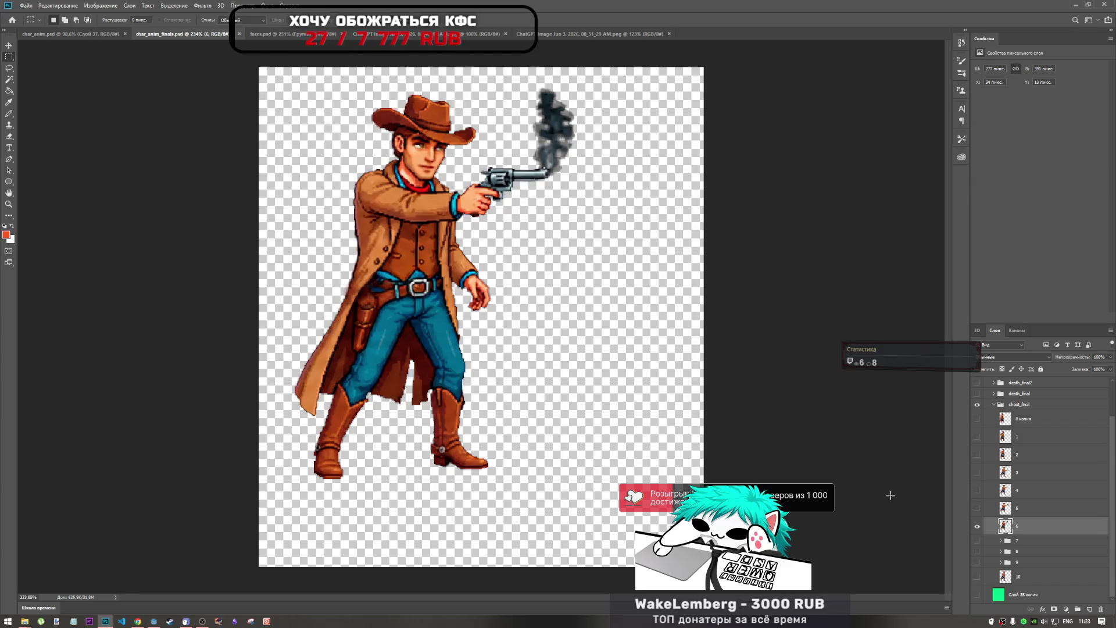
{"action": "left_click", "coordinate": [977, 527]}
Step: Show frame 7 and export it as 7.png into the shoot folder
{"action": "left_click", "coordinate": [977, 541]}
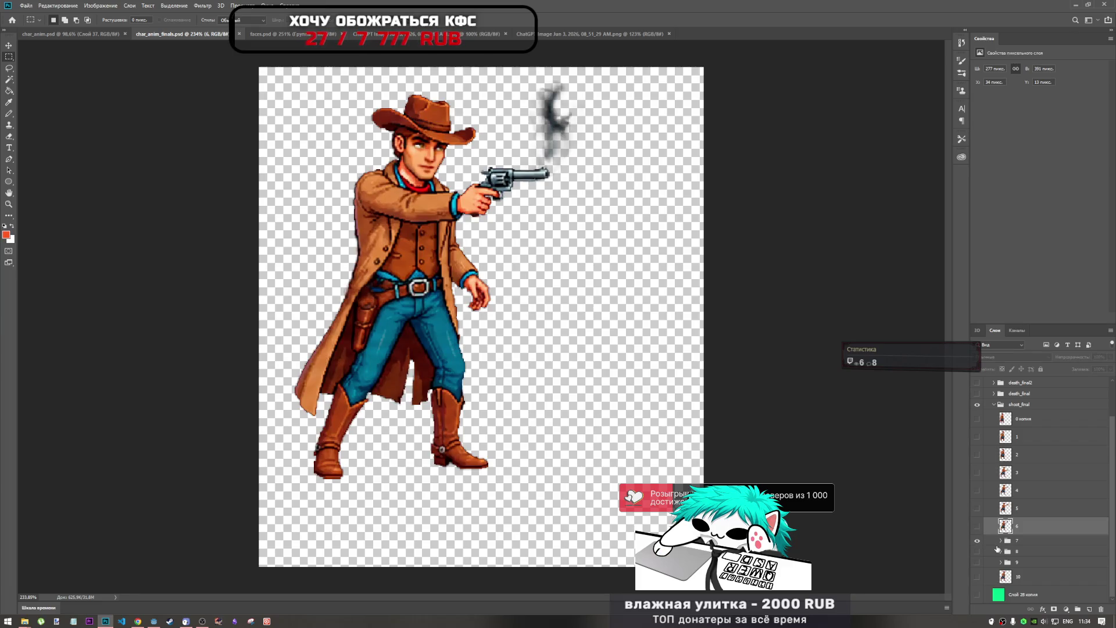
{"action": "key", "text": "ctrl+shift+alt+w"}
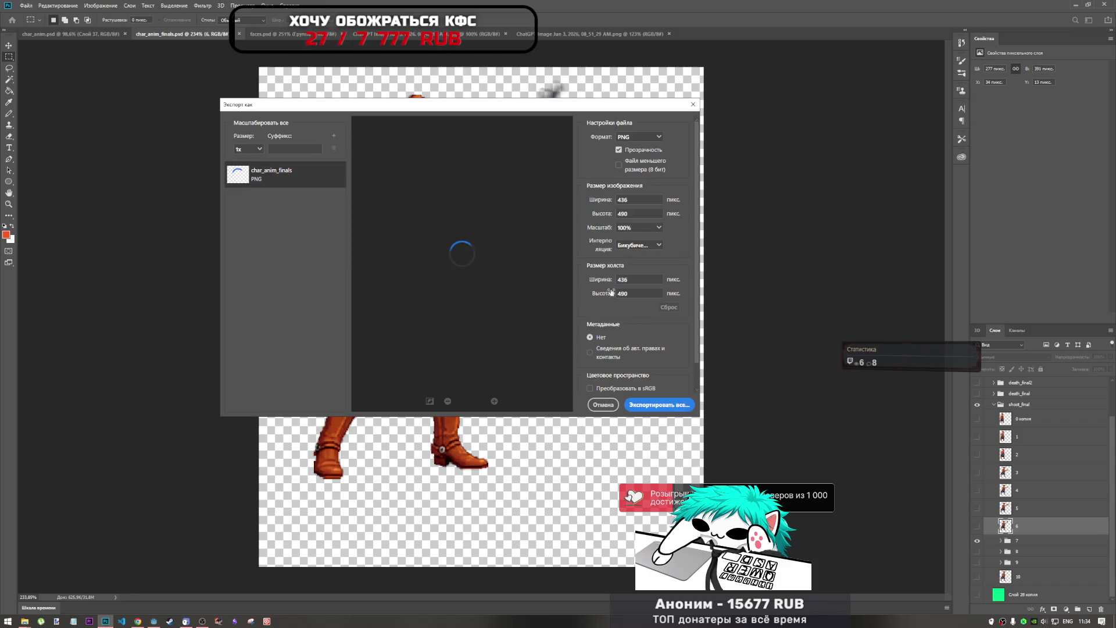
{"action": "left_click", "coordinate": [653, 403]}
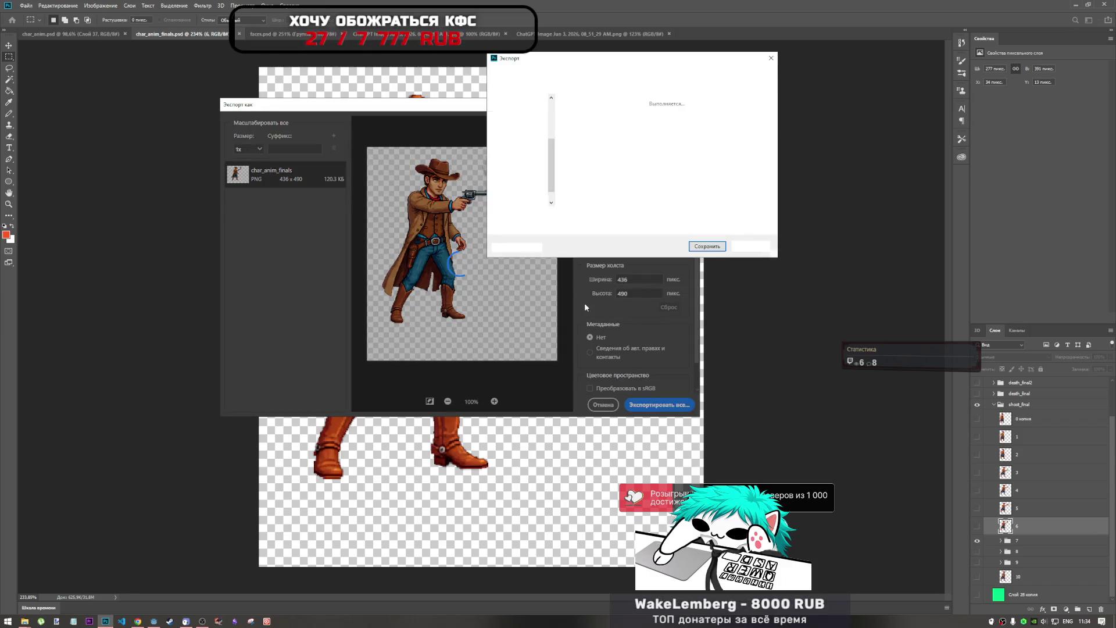
{"action": "left_click", "coordinate": [575, 215]}
{"action": "double_click", "coordinate": [577, 216]}
{"action": "key", "text": "ctrl+a"}
{"action": "type", "text": "7.png"}
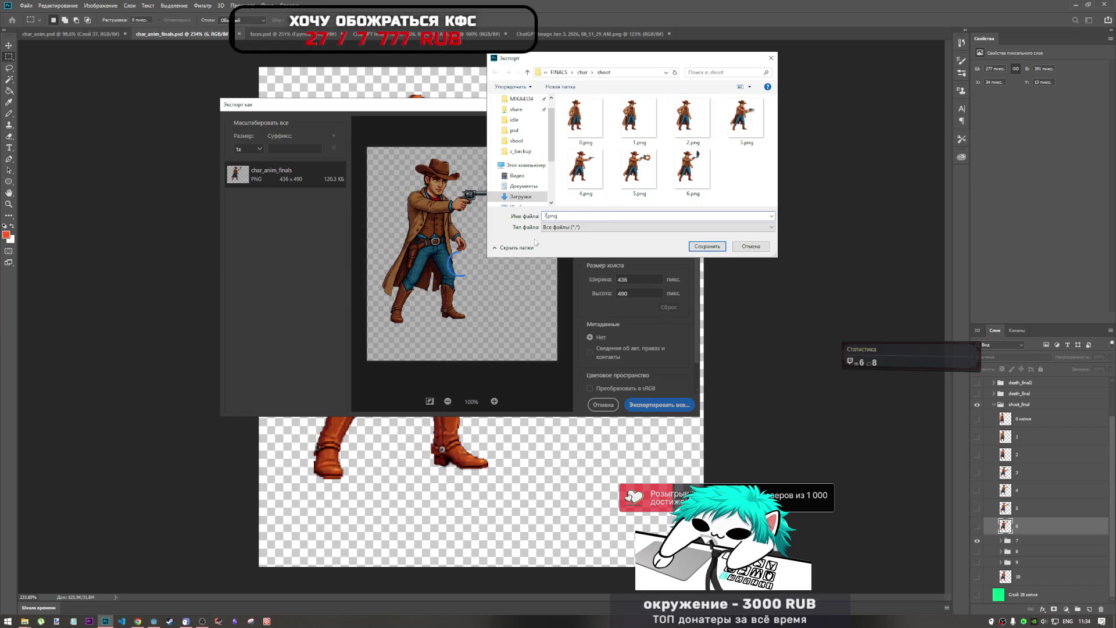
{"action": "left_click", "coordinate": [708, 246]}
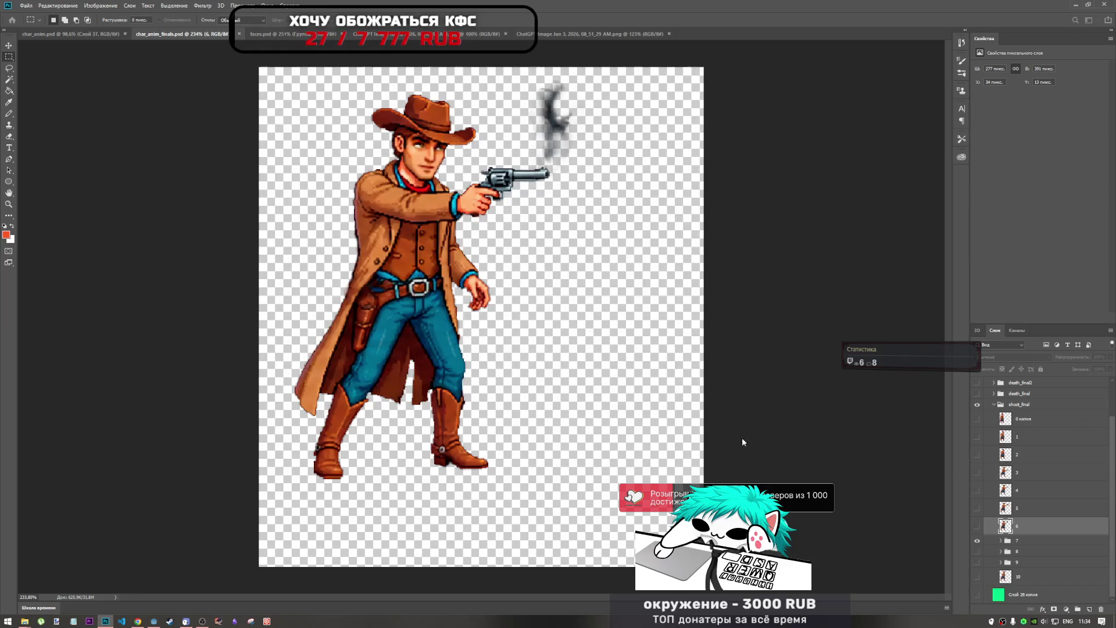
Step: Switch visibility from frame 7 to frame 8 and export it as 8.png
{"action": "left_click", "coordinate": [977, 541]}
{"action": "left_click", "coordinate": [977, 551]}
{"action": "left_click", "coordinate": [1023, 553]}
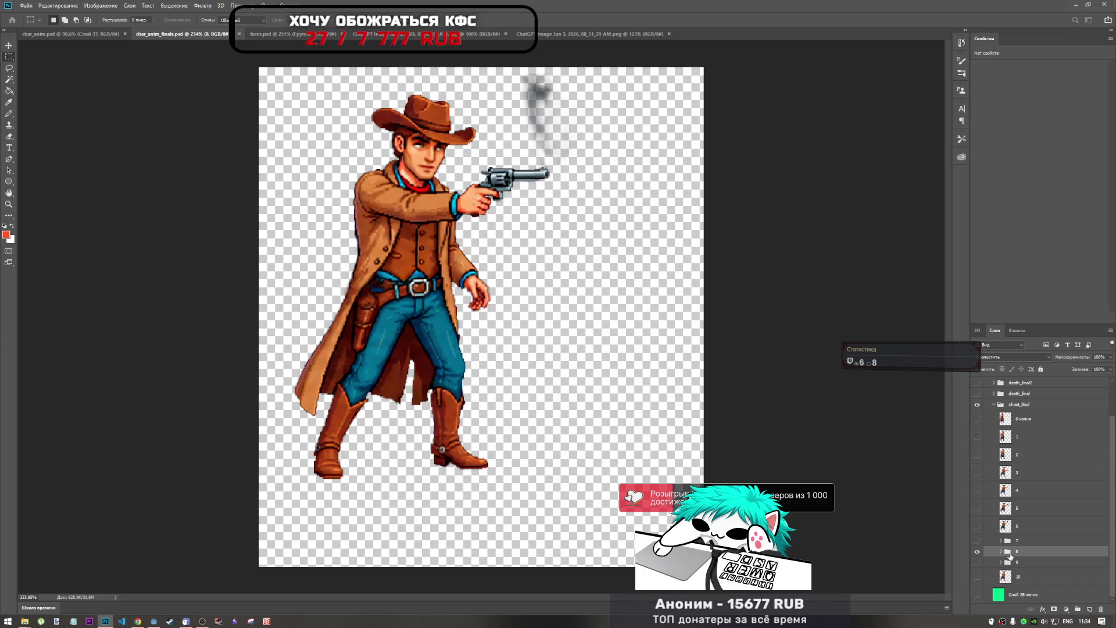
{"action": "key", "text": "ctrl+alt+shift+w"}
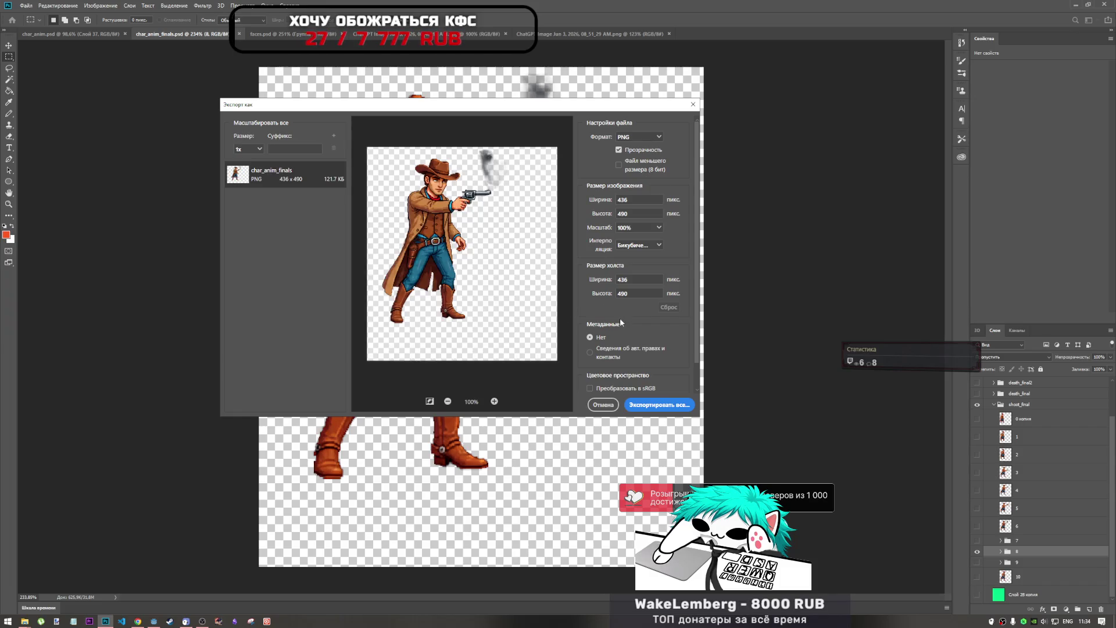
{"action": "left_click", "coordinate": [658, 405]}
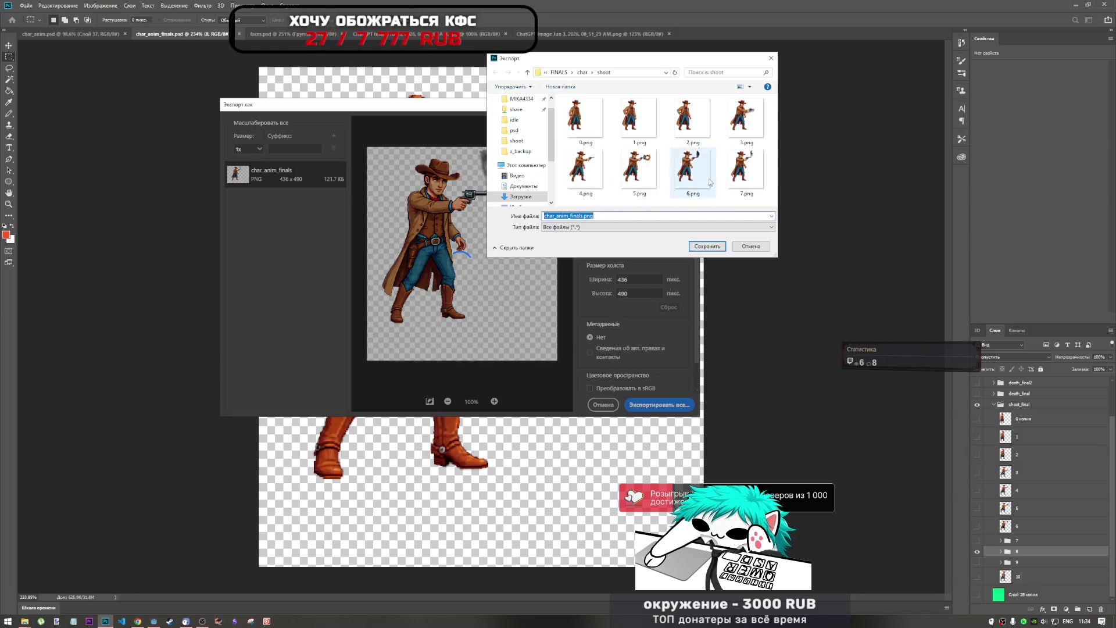
{"action": "left_click", "coordinate": [746, 171]}
{"action": "double_click", "coordinate": [545, 216]}
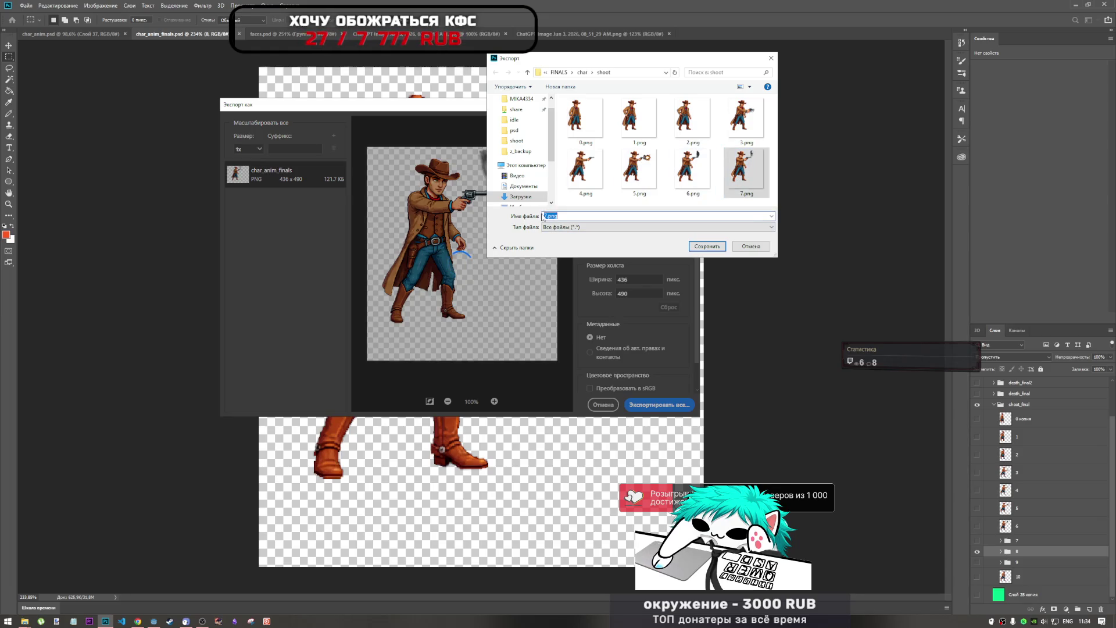
{"action": "type", "text": "8"}
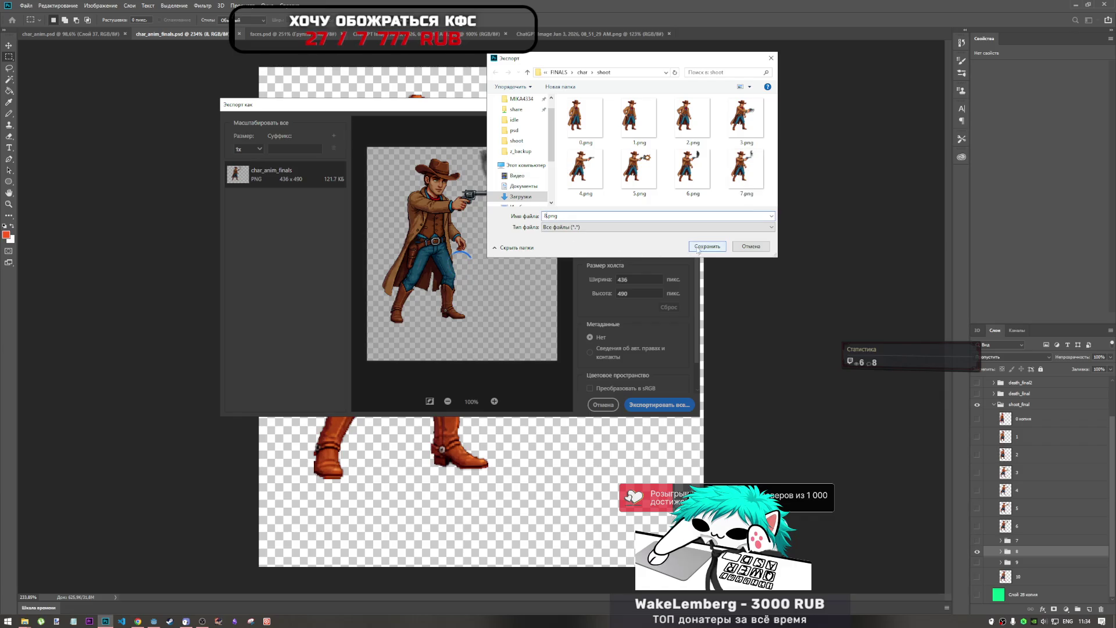
{"action": "left_click", "coordinate": [706, 247]}
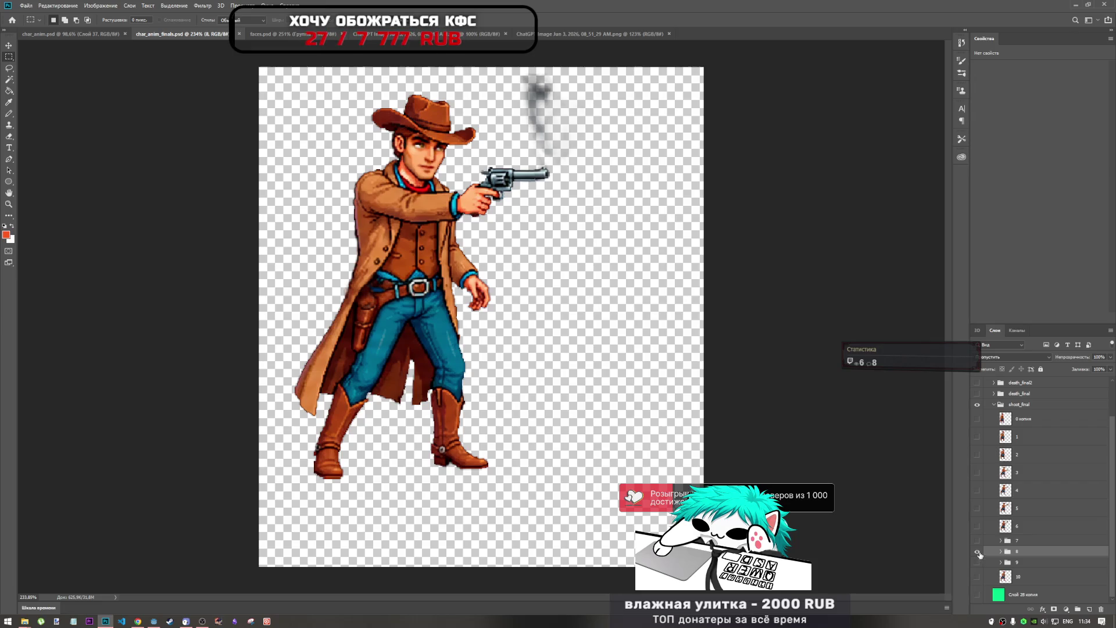
Step: Show and select frame 9 instead of frame 8 and export it as 9.png
{"action": "left_click", "coordinate": [977, 551]}
{"action": "left_click", "coordinate": [977, 562]}
{"action": "left_click", "coordinate": [1017, 562]}
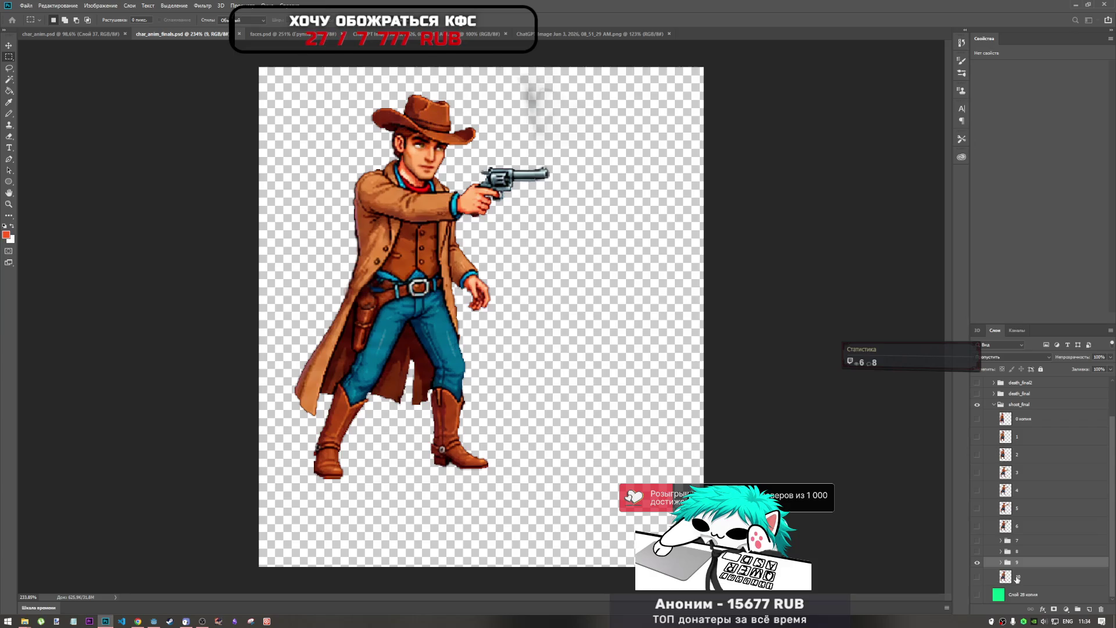
{"action": "key", "text": "ctrl+shift+alt+w"}
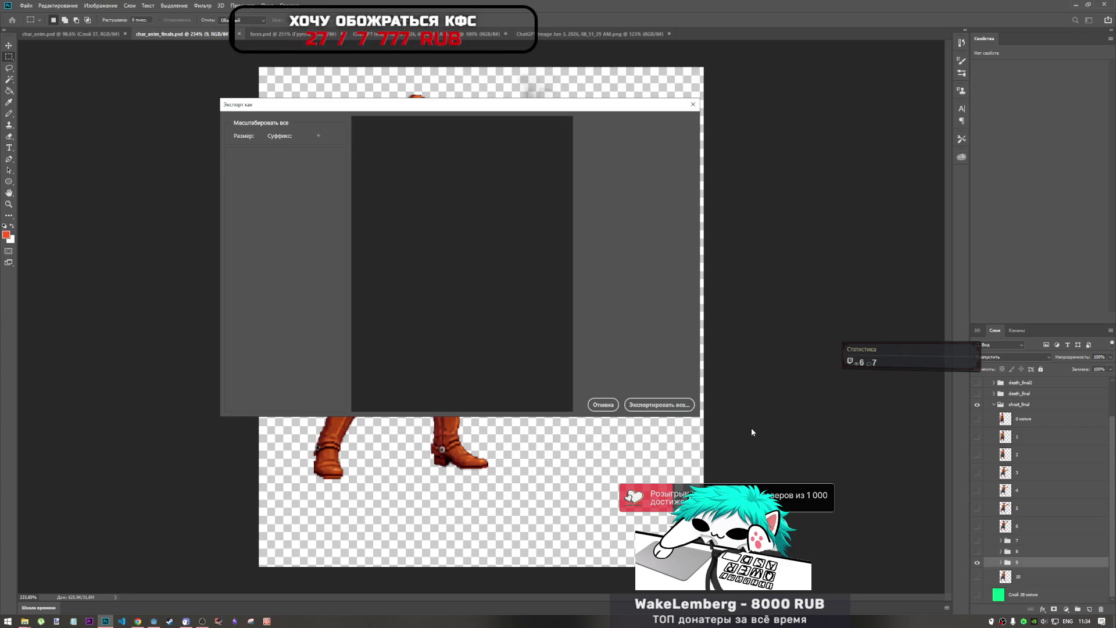
{"action": "left_click", "coordinate": [660, 405]}
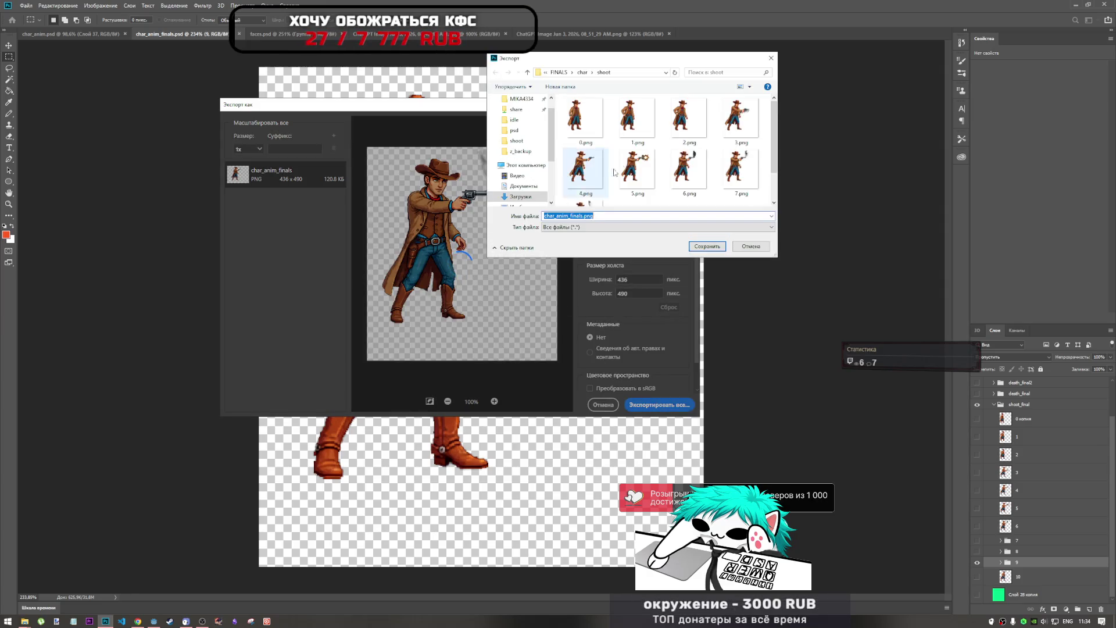
{"action": "scroll", "coordinate": [659, 185], "scroll_direction": "down", "scroll_amount": 2}
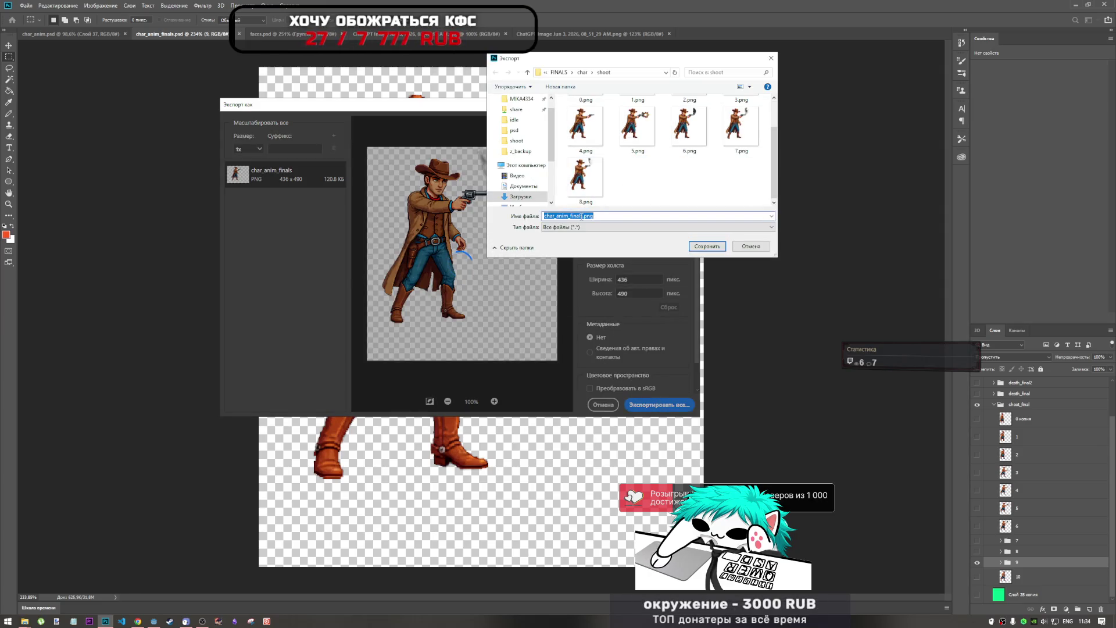
{"action": "left_click", "coordinate": [581, 215]}
{"action": "left_click_drag", "start_coordinate": [581, 215], "coordinate": [526, 224]}
{"action": "key", "text": "BackSpace"}
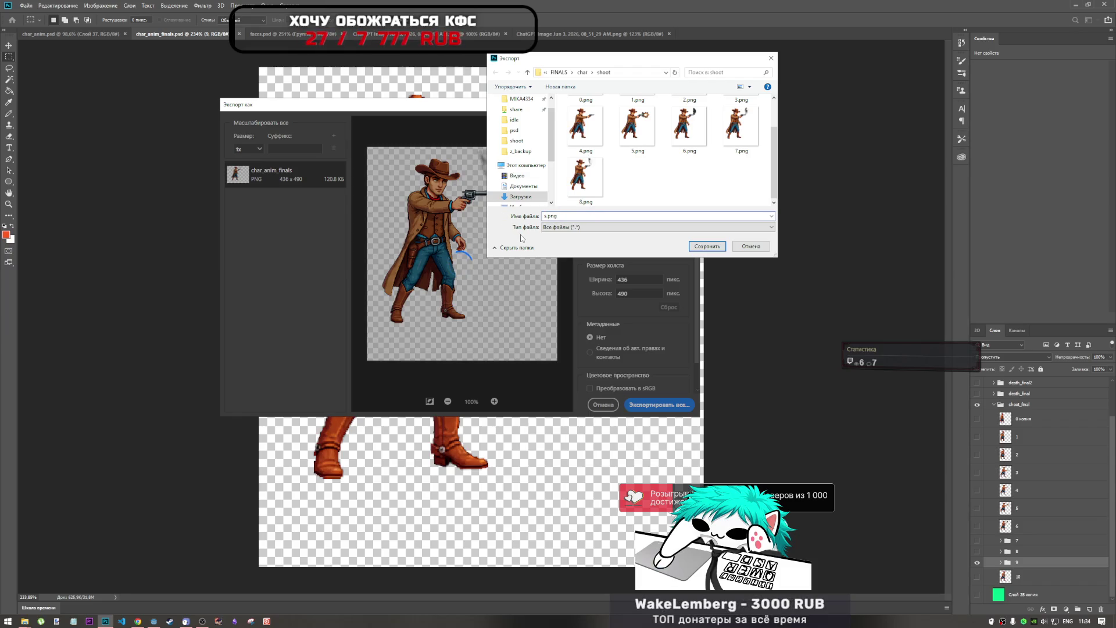
{"action": "left_click", "coordinate": [707, 246]}
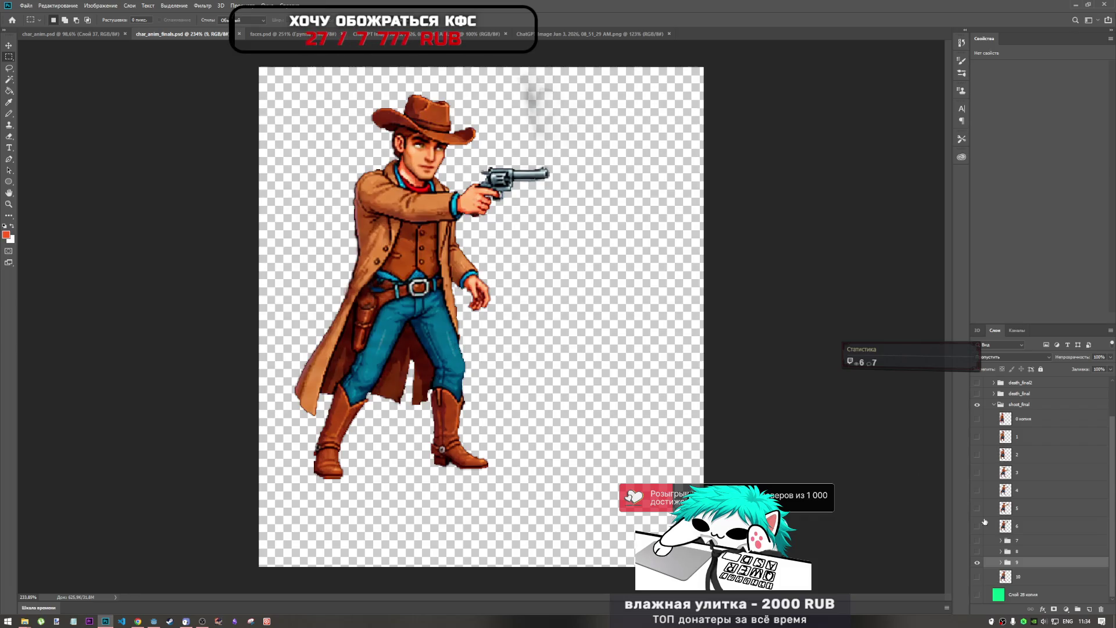
Step: Hide frame 9 and make frame 10 the visible, active layer
{"action": "left_click", "coordinate": [977, 562]}
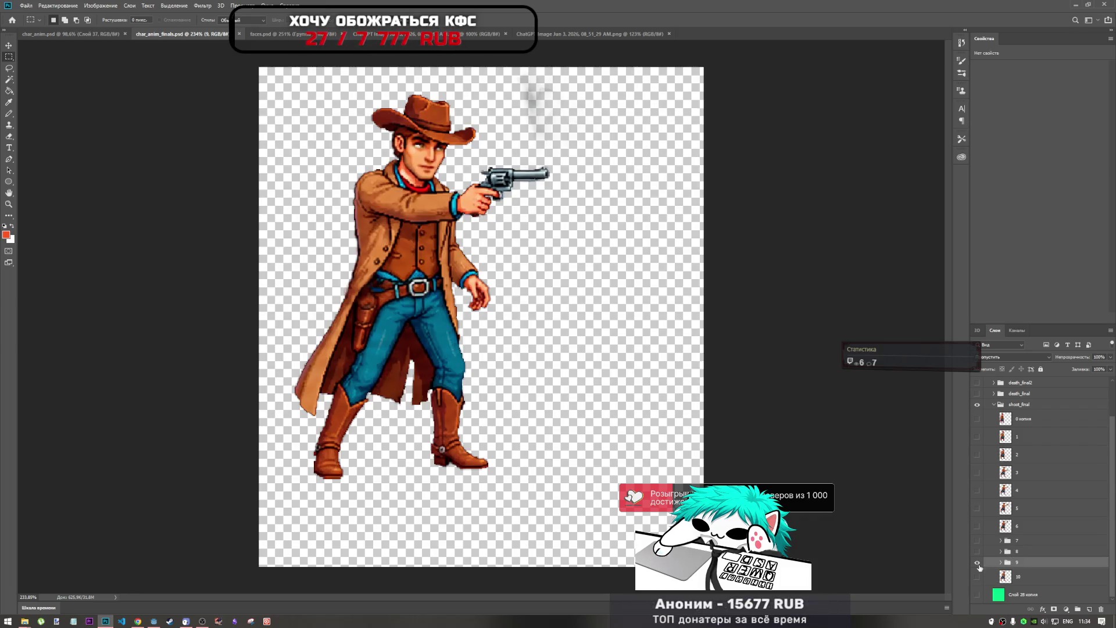
{"action": "left_click", "coordinate": [979, 577]}
{"action": "left_click", "coordinate": [1009, 577]}
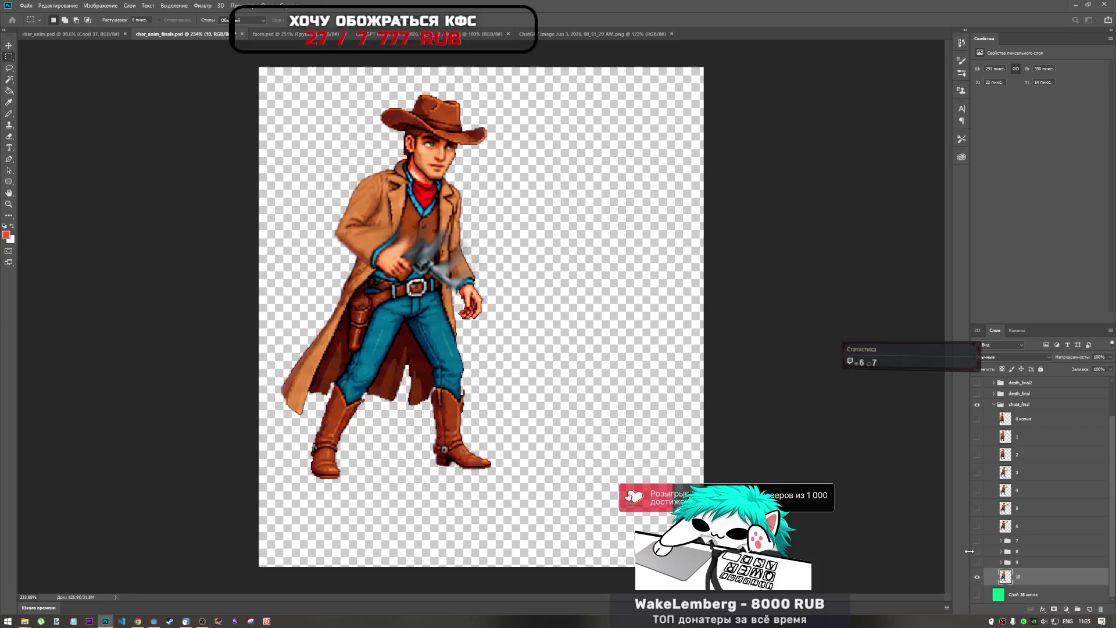
Step: Export frame 10 as a transparent PNG into the shoot folder via Export As
{"action": "key", "text": "ctrl+shift+alt+w"}
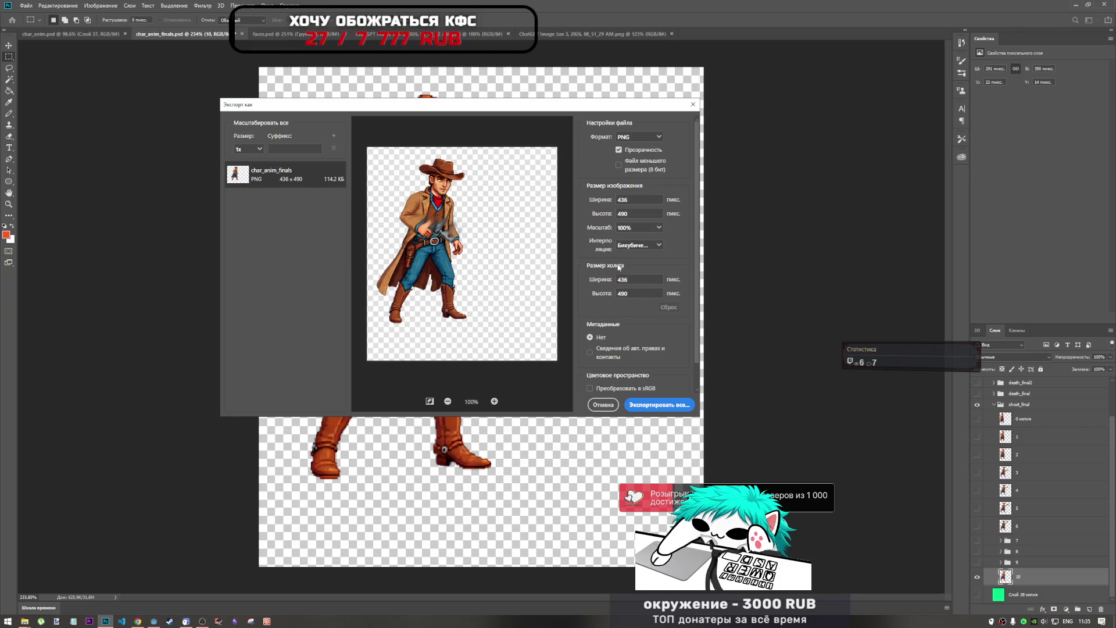
{"action": "left_click", "coordinate": [657, 404]}
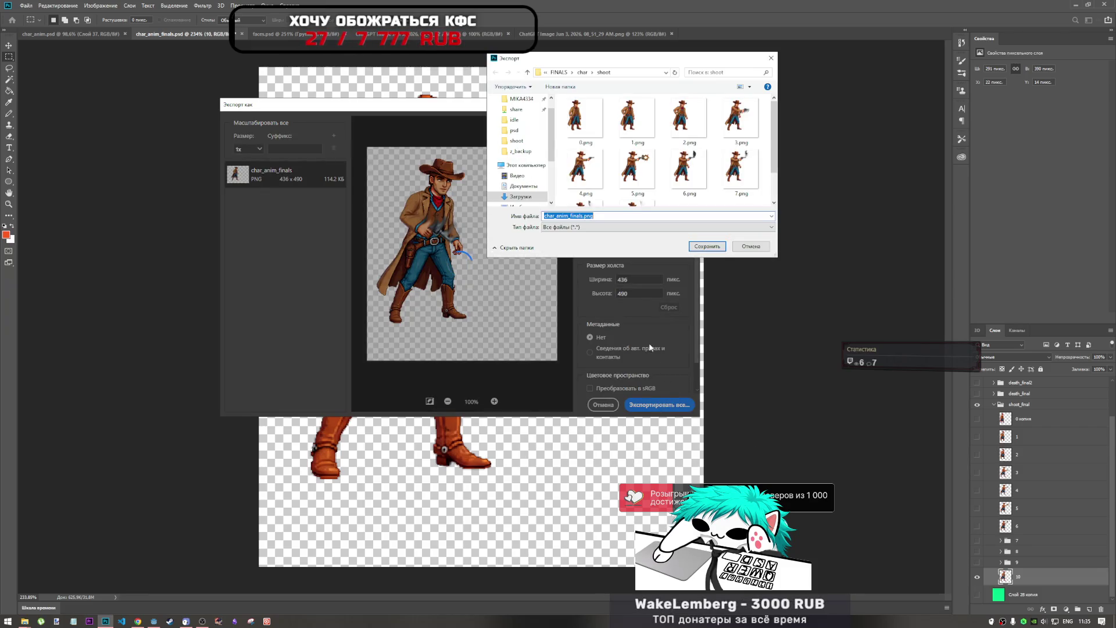
{"action": "scroll", "coordinate": [639, 174], "scroll_direction": "down", "scroll_amount": 1}
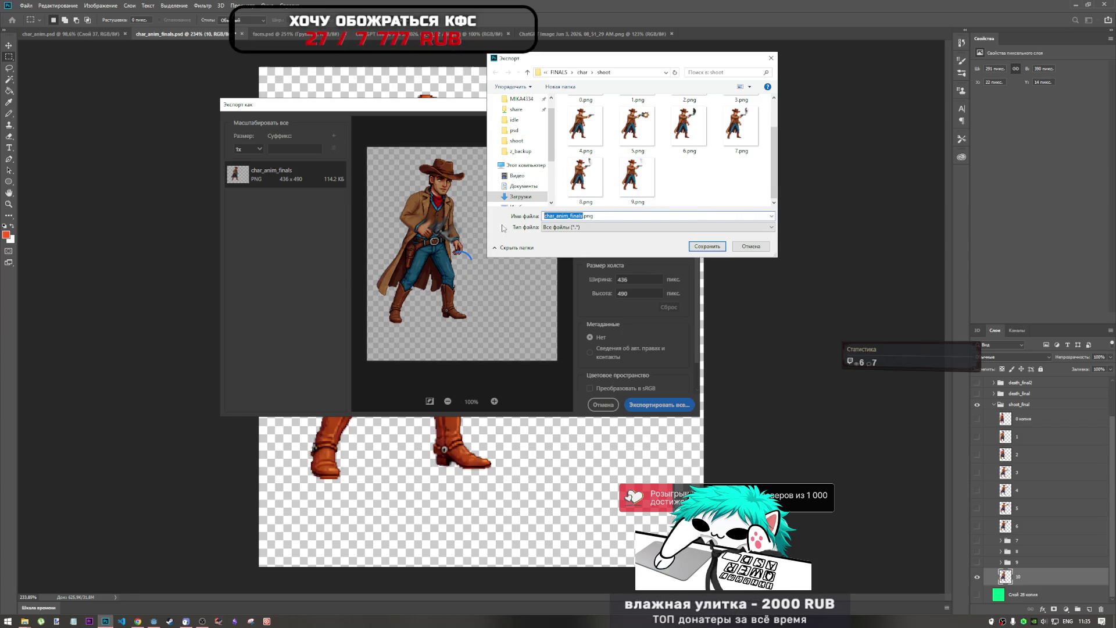
{"action": "left_click", "coordinate": [707, 246]}
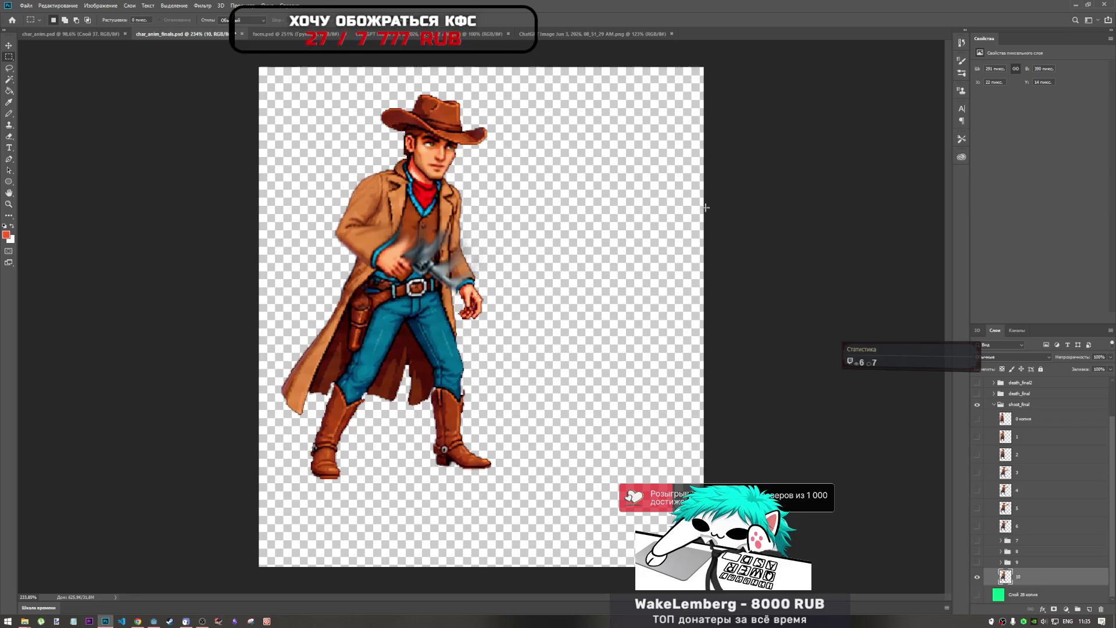
Step: Rename the first frame layer '0 копия', save the document, and collapse shoot_final
{"action": "double_click", "coordinate": [1024, 418]}
{"action": "type", "text": "0"}
{"action": "left_click", "coordinate": [1029, 443]}
{"action": "key", "text": "ctrl+s"}
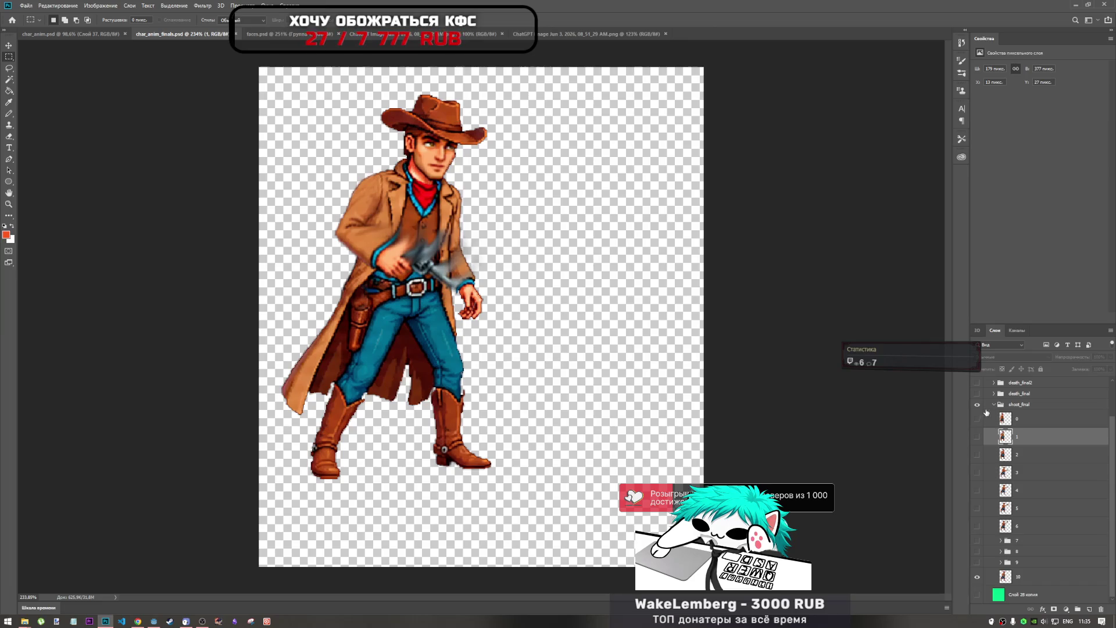
{"action": "left_click", "coordinate": [994, 404]}
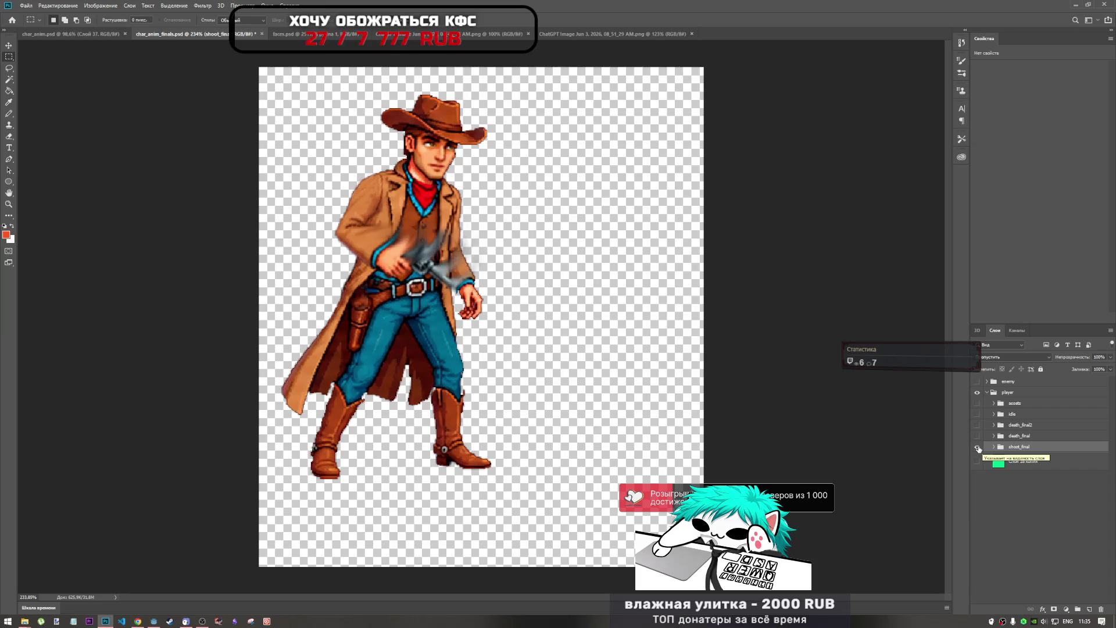
Step: Toggle the shoot_final, death and idle groups on and off to compare poses
{"action": "left_click", "coordinate": [977, 448]}
{"action": "left_click", "coordinate": [977, 435]}
{"action": "left_click", "coordinate": [977, 435]}
{"action": "left_click", "coordinate": [977, 447]}
{"action": "left_click", "coordinate": [977, 413]}
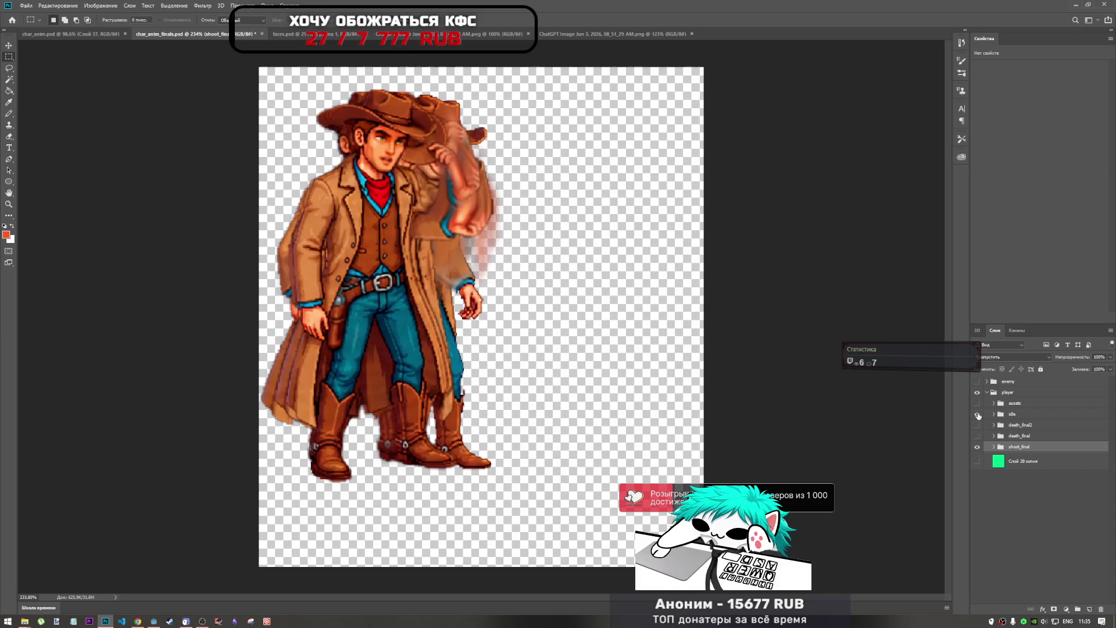
{"action": "left_click", "coordinate": [977, 413]}
{"action": "left_click", "coordinate": [977, 447]}
{"action": "left_click", "coordinate": [977, 446]}
{"action": "left_click", "coordinate": [977, 447]}
{"action": "left_click", "coordinate": [977, 448]}
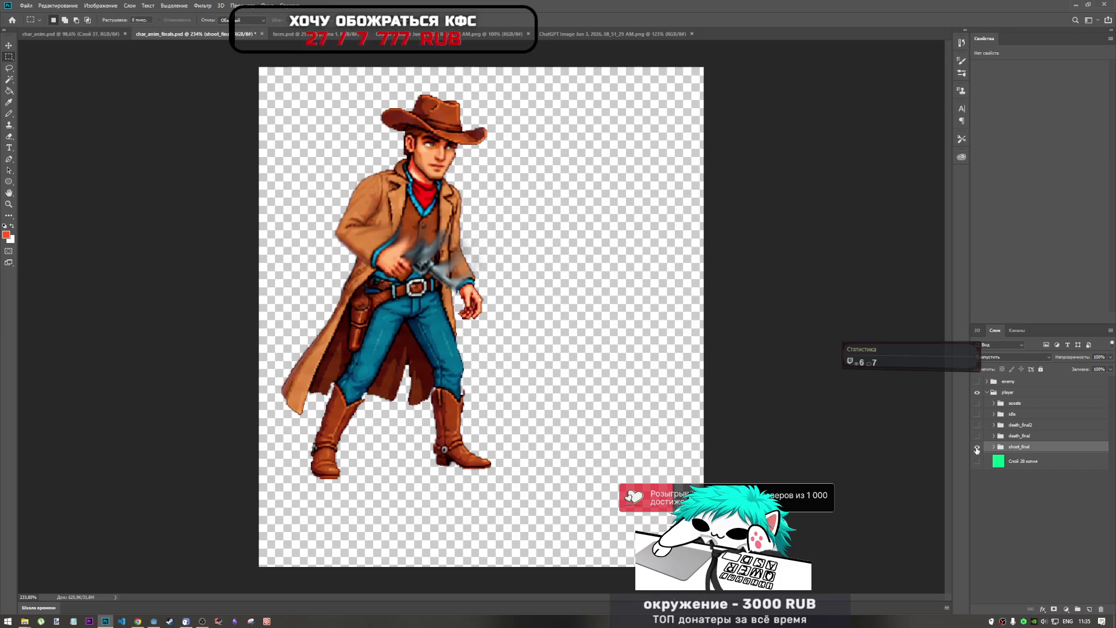
Step: Hide shoot_final, preview death_final2 and death_final in turn, and turn the idle group on
{"action": "left_click", "coordinate": [977, 447]}
{"action": "left_click", "coordinate": [978, 426]}
{"action": "left_click", "coordinate": [977, 426]}
{"action": "left_click", "coordinate": [977, 435]}
{"action": "left_click", "coordinate": [977, 436]}
{"action": "left_click", "coordinate": [977, 414]}
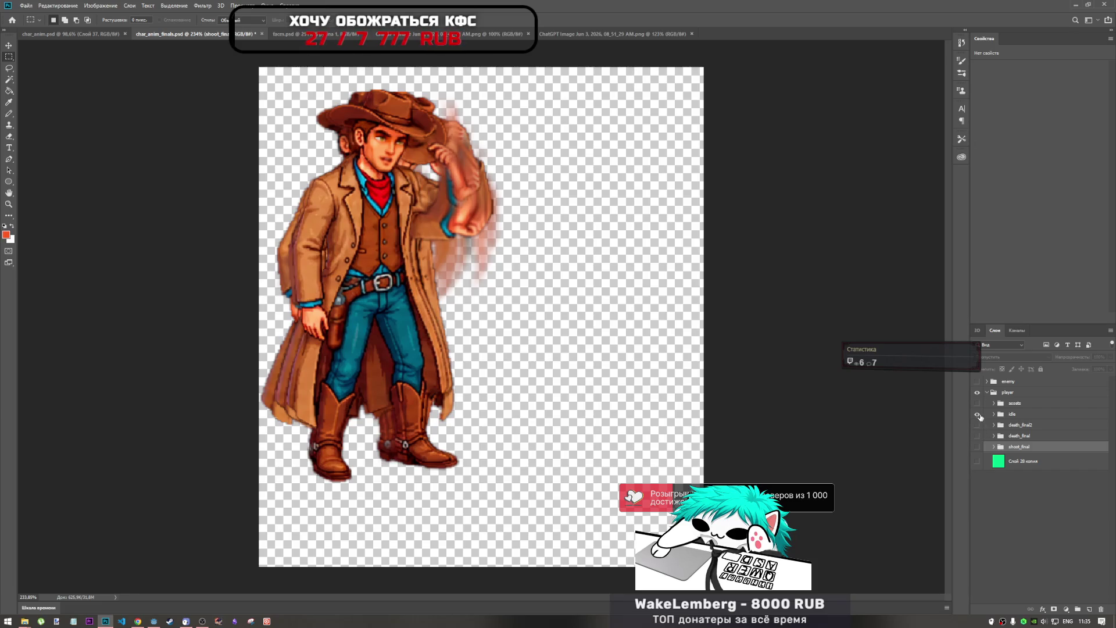
Step: Preview the death groups and shoot_final again, leave death_final visible, and expand shoot_final
{"action": "left_click", "coordinate": [977, 424]}
{"action": "left_click", "coordinate": [978, 425]}
{"action": "left_click", "coordinate": [977, 435]}
{"action": "left_click", "coordinate": [978, 435]}
{"action": "left_click", "coordinate": [977, 447]}
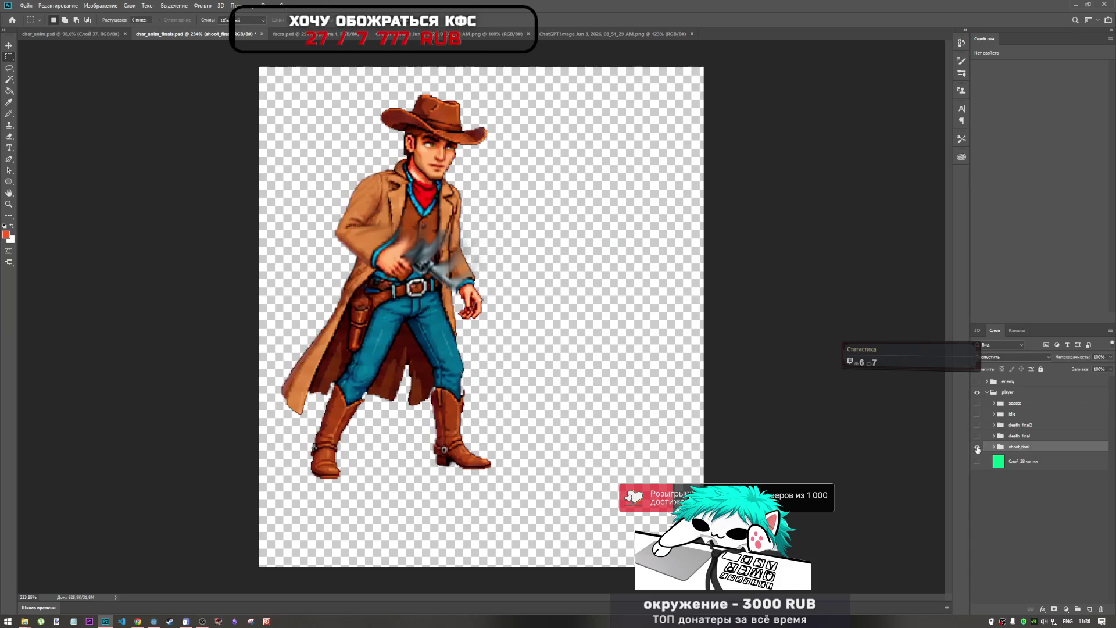
{"action": "left_click", "coordinate": [977, 447]}
{"action": "left_click", "coordinate": [977, 435]}
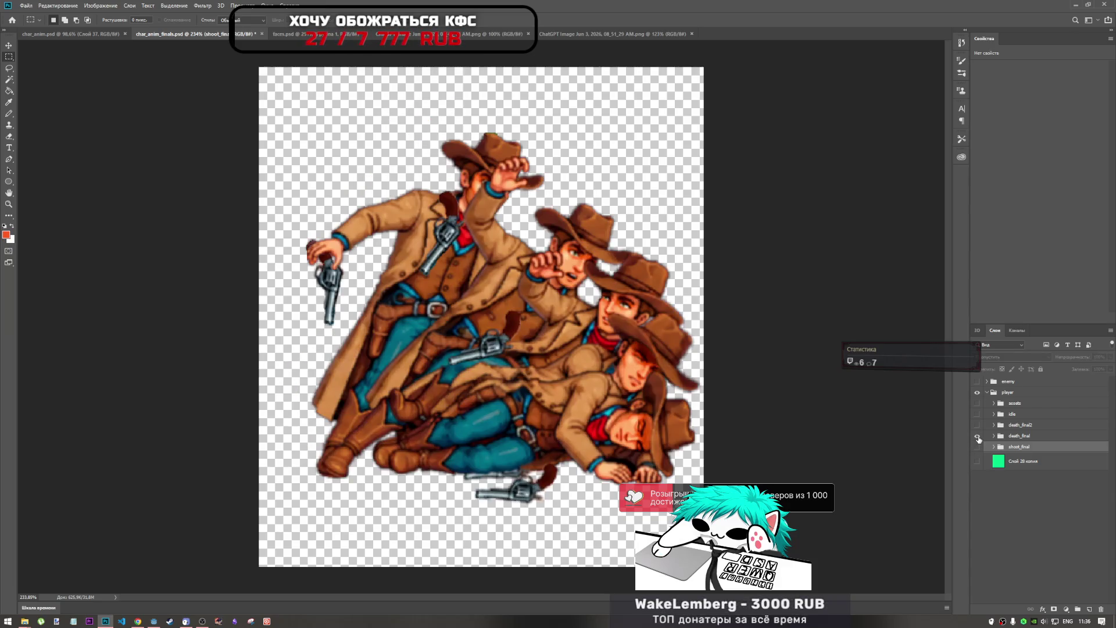
{"action": "left_click", "coordinate": [977, 446]}
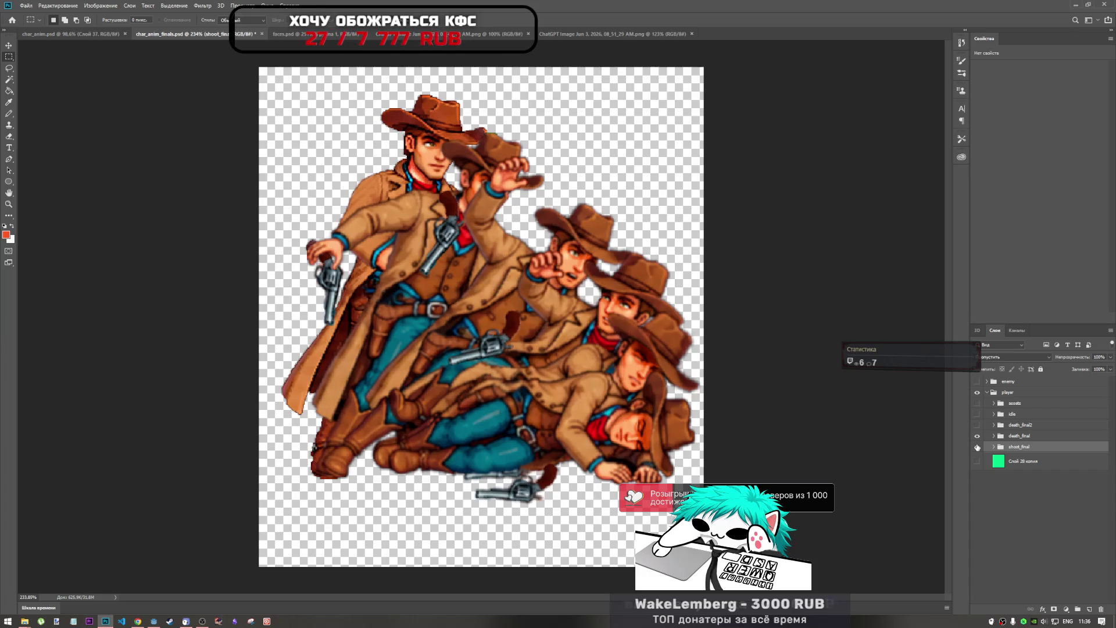
{"action": "left_click", "coordinate": [977, 447]}
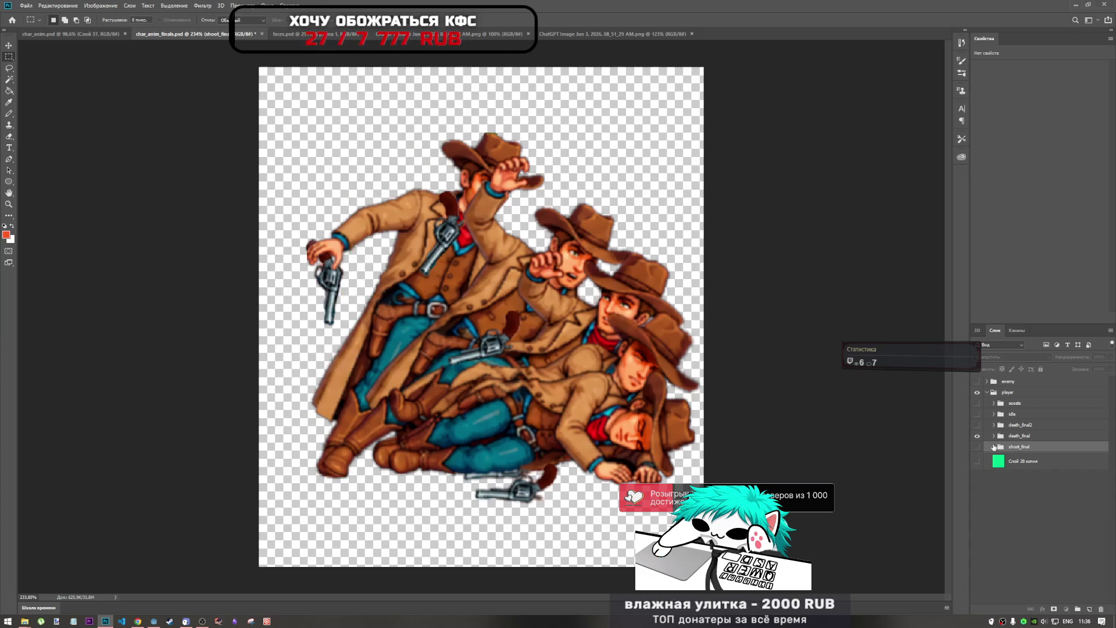
{"action": "left_click", "coordinate": [993, 447]}
{"action": "scroll", "coordinate": [991, 585], "scroll_direction": "down", "scroll_amount": 2}
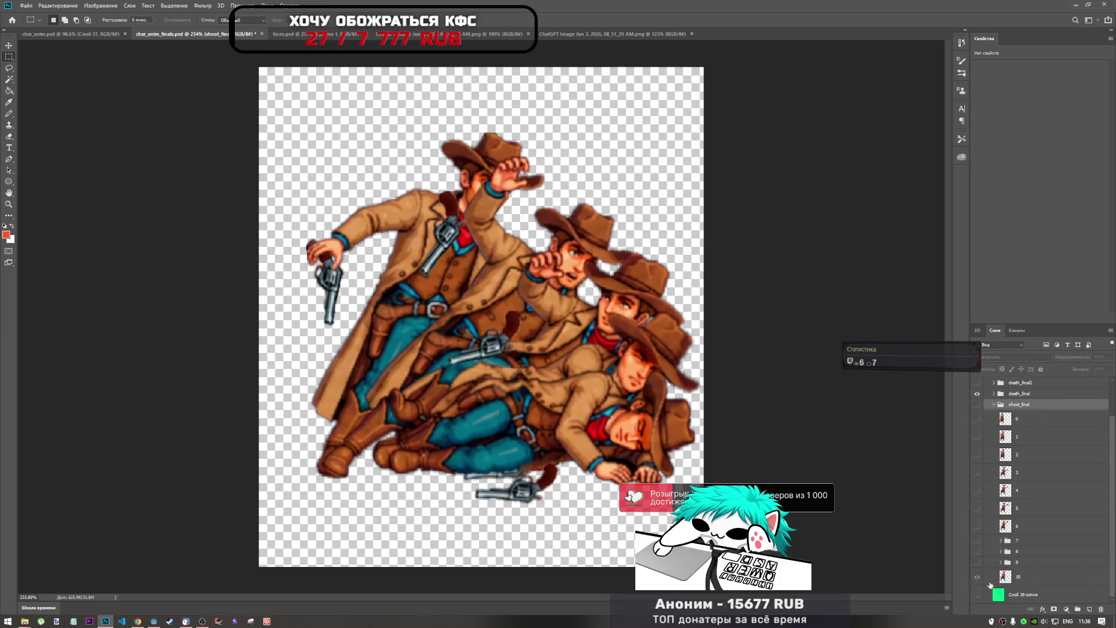
Step: Show shoot_final with frame layers 1–9 all visible to preview, then hide and collapse the group
{"action": "left_click", "coordinate": [977, 404]}
{"action": "left_click", "coordinate": [977, 437]}
{"action": "left_click", "coordinate": [977, 455]}
{"action": "left_click", "coordinate": [977, 472]}
{"action": "left_click", "coordinate": [977, 490]}
{"action": "left_click", "coordinate": [977, 508]}
{"action": "left_click", "coordinate": [977, 526]}
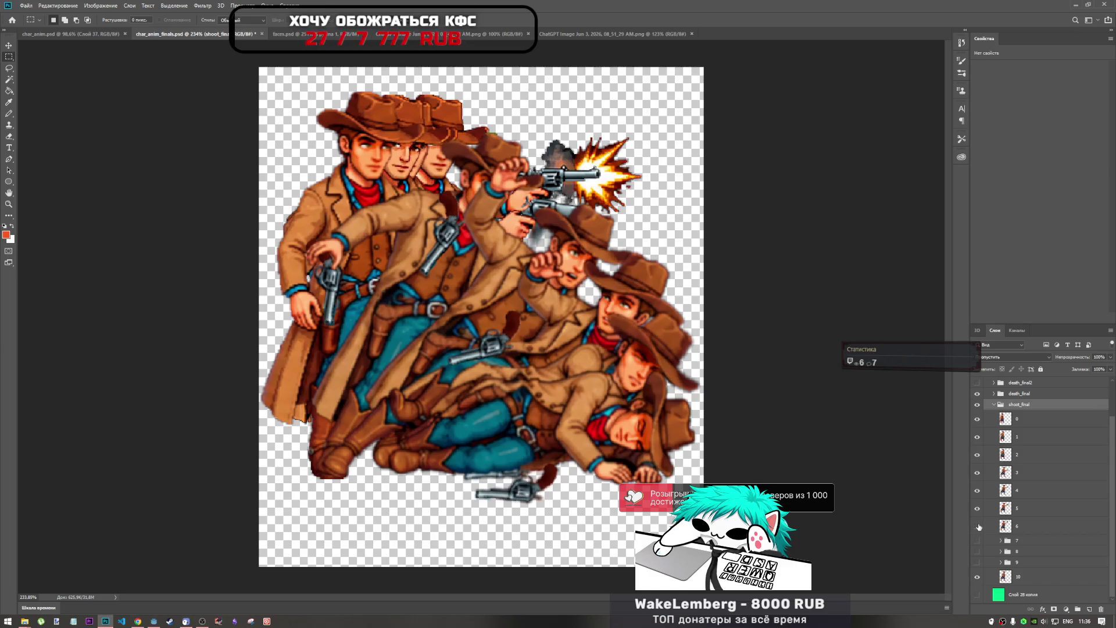
{"action": "left_click", "coordinate": [977, 541]}
{"action": "left_click", "coordinate": [977, 551]}
{"action": "left_click", "coordinate": [977, 562]}
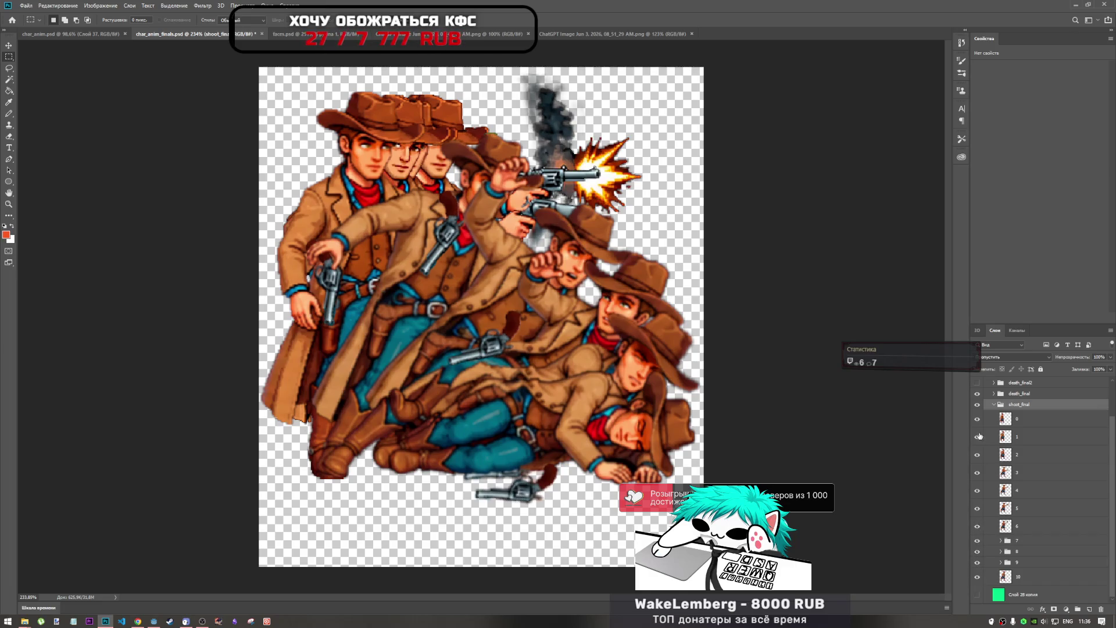
{"action": "left_click", "coordinate": [977, 405]}
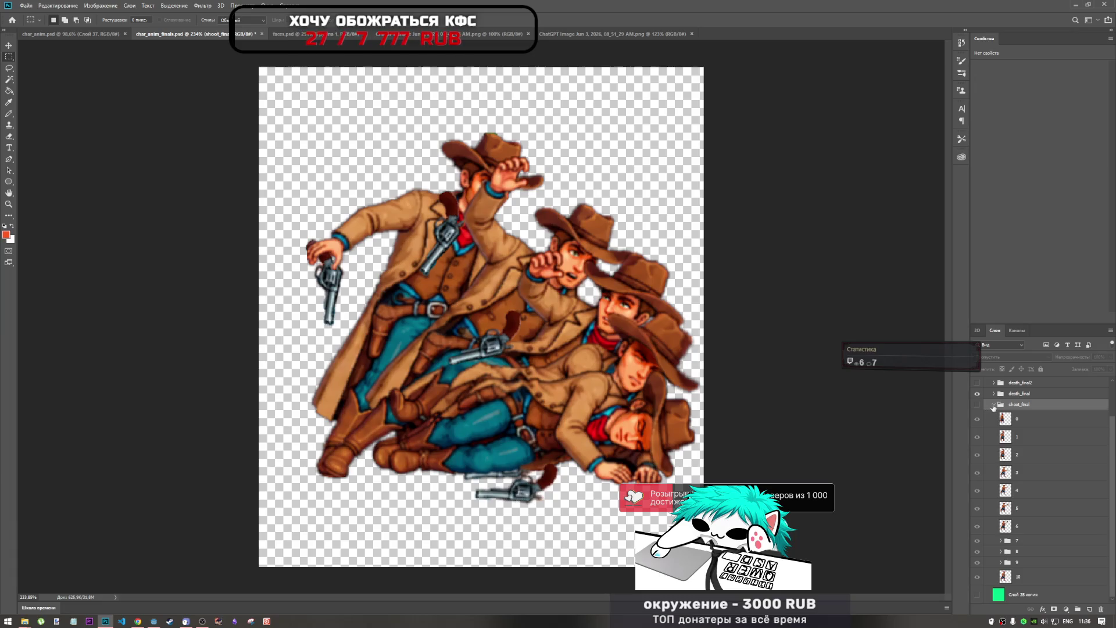
{"action": "left_click", "coordinate": [994, 405]}
Step: Hide death_final, show and select death_final2, and bring up the idle folder window
{"action": "left_click", "coordinate": [977, 436]}
{"action": "left_click", "coordinate": [977, 436]}
{"action": "left_click", "coordinate": [977, 435]}
{"action": "left_click", "coordinate": [977, 425]}
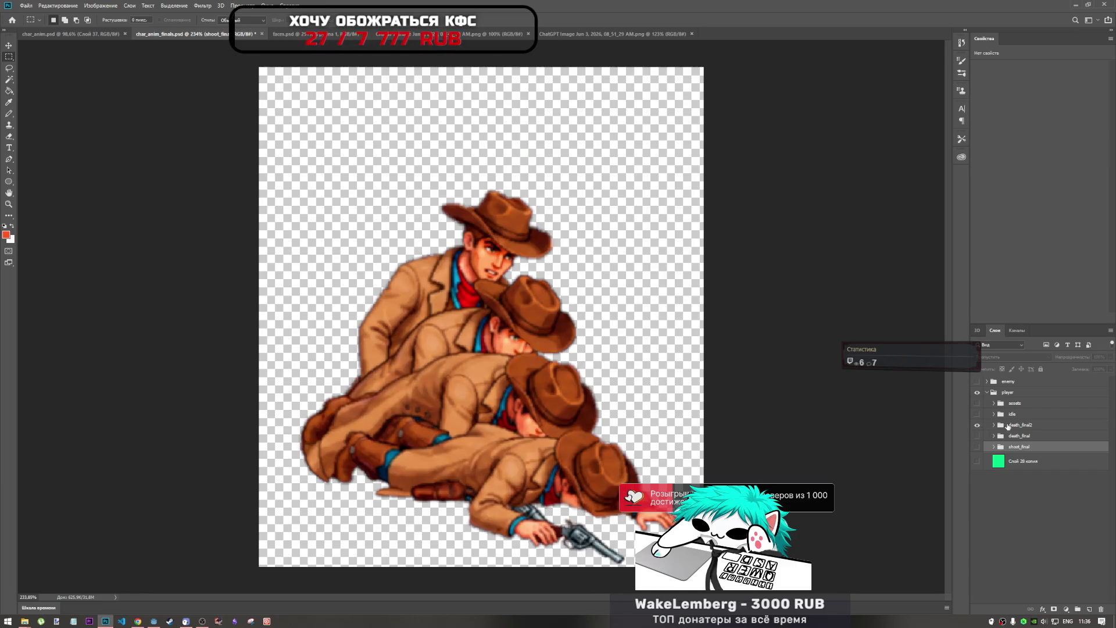
{"action": "left_click", "coordinate": [1007, 426]}
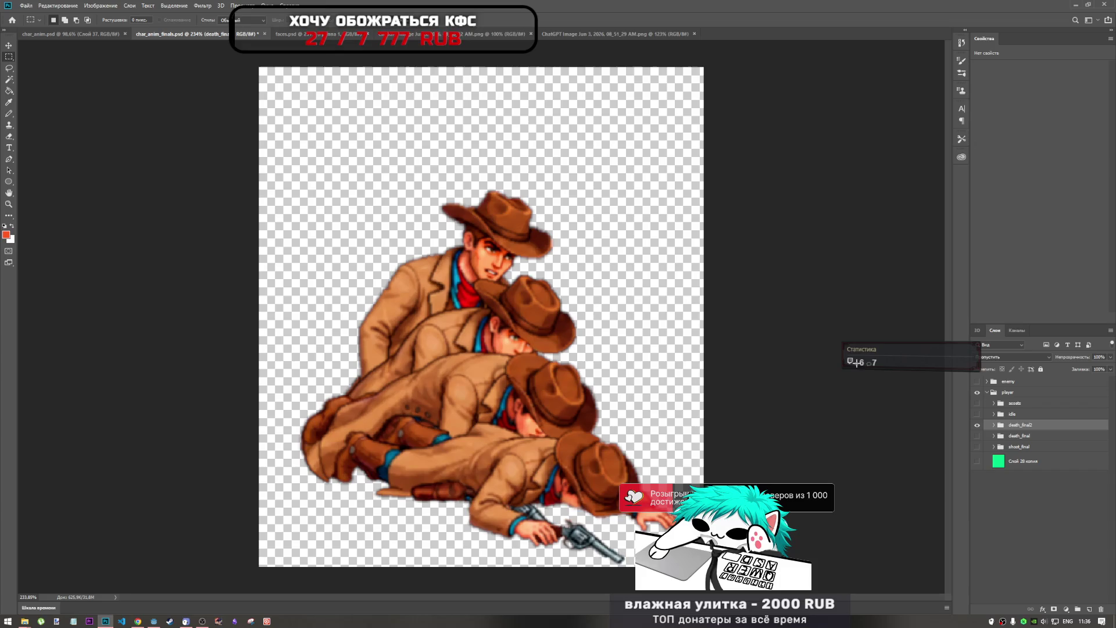
{"action": "mouse_move", "coordinate": [25, 623]}
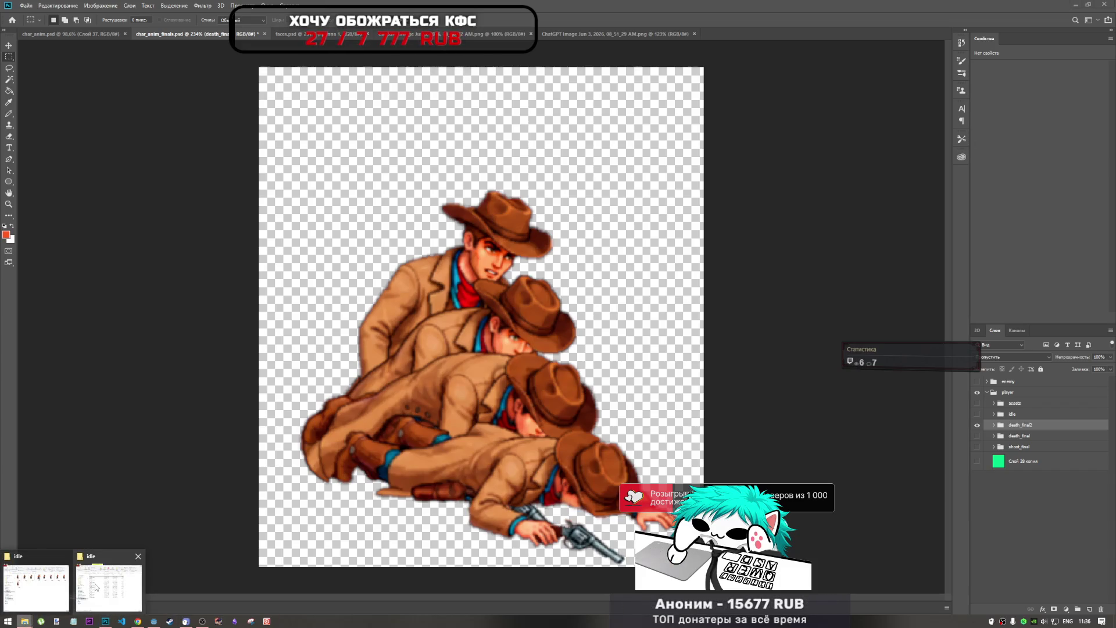
{"action": "left_click", "coordinate": [58, 586]}
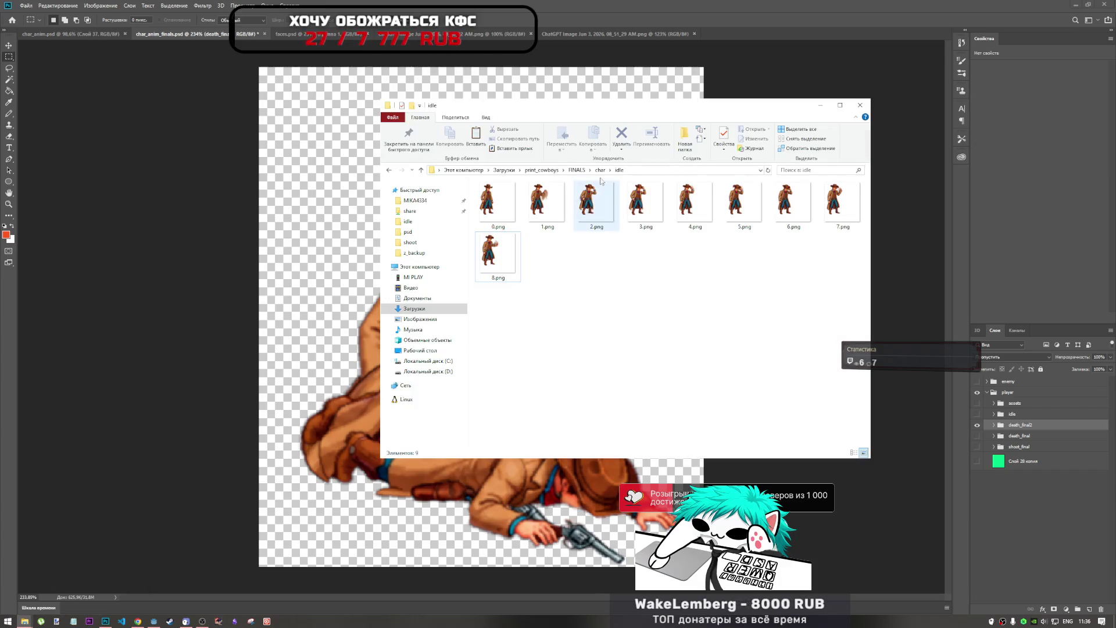
Step: Delete the idle0 folder from the char export folder
{"action": "left_click", "coordinate": [599, 170]}
{"action": "double_click", "coordinate": [492, 206]}
{"action": "key", "text": "BackSpace"}
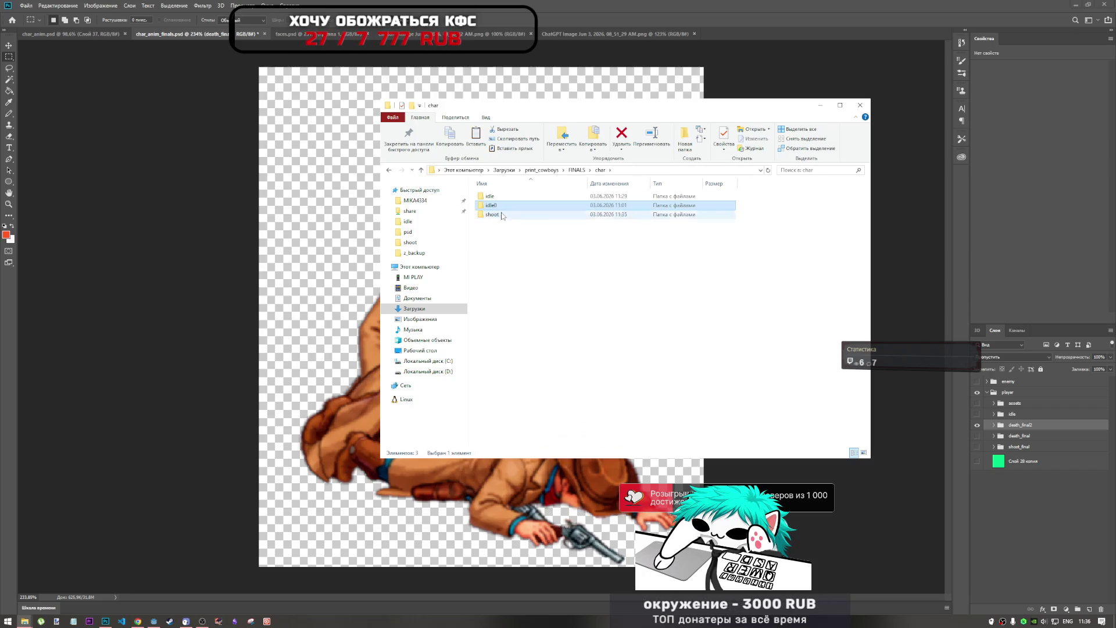
{"action": "key", "text": "Delete"}
Step: Check the exported frames in the shoot and idle folders
{"action": "double_click", "coordinate": [492, 208]}
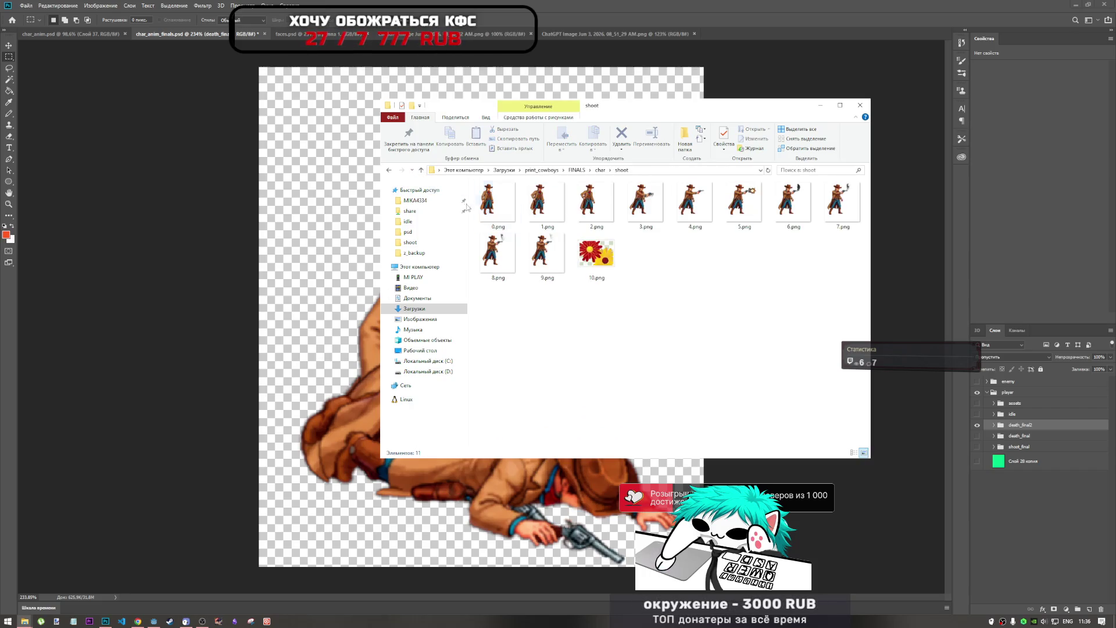
{"action": "left_click", "coordinate": [421, 169]}
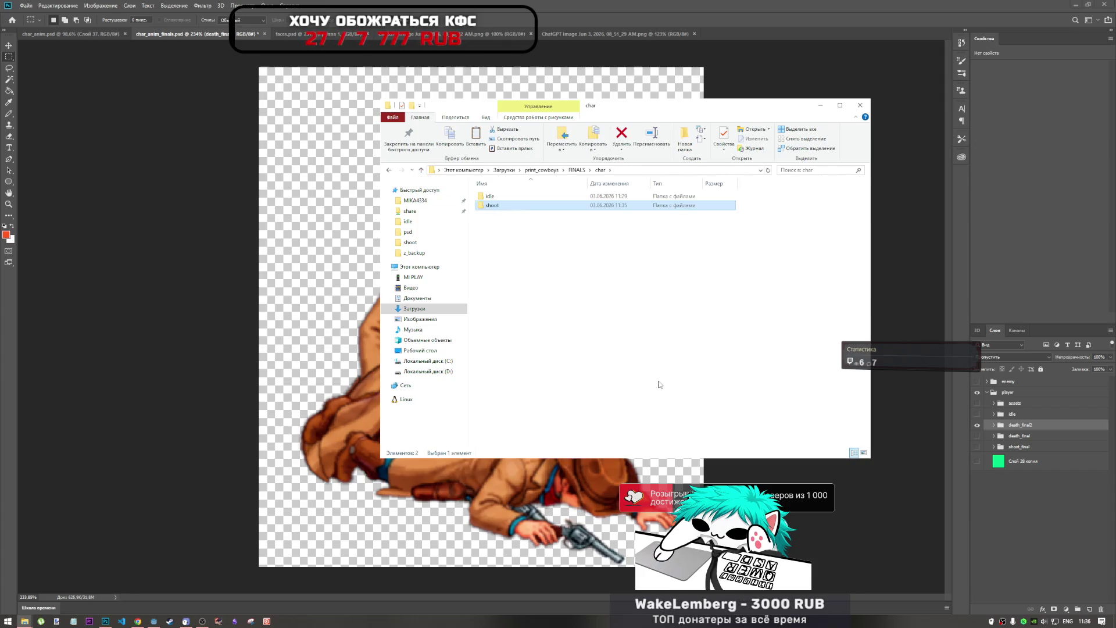
{"action": "left_click", "coordinate": [494, 198]}
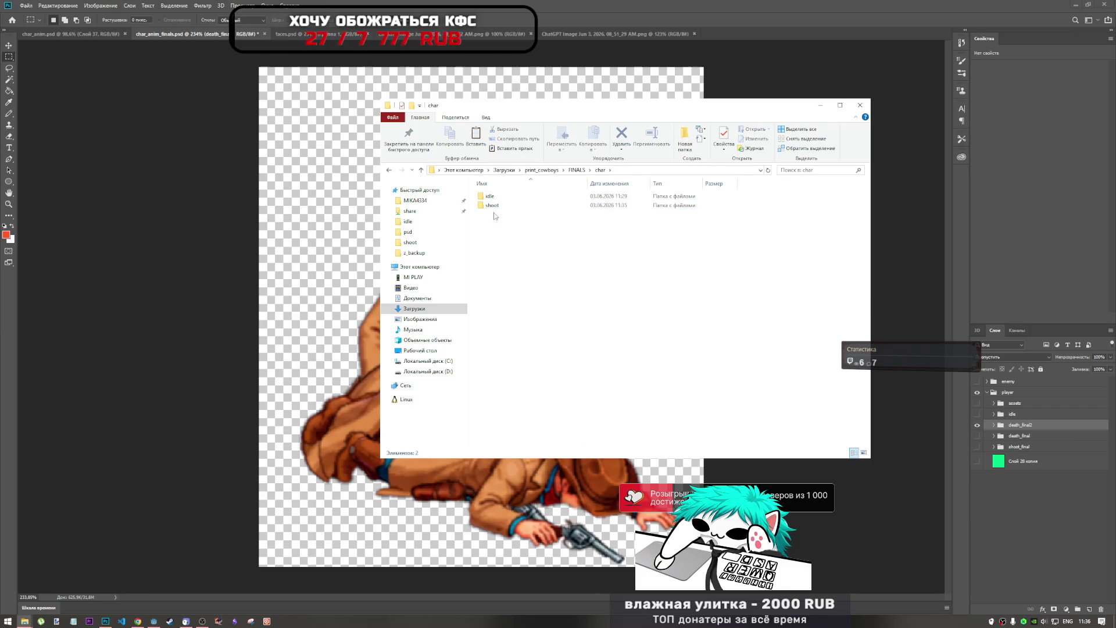
{"action": "double_click", "coordinate": [492, 197]}
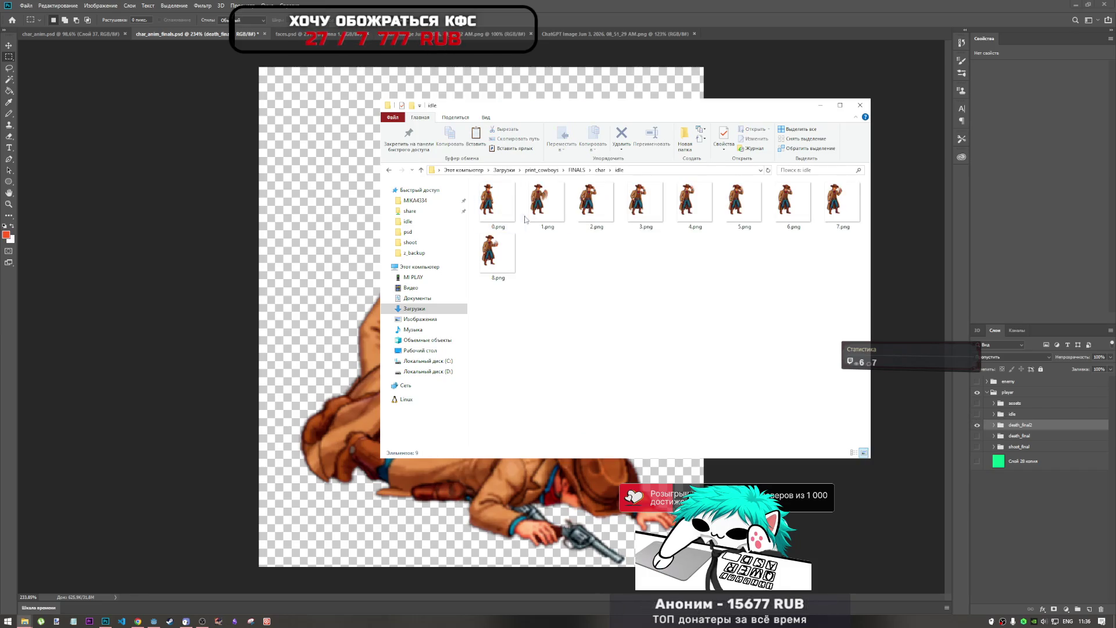
{"action": "key", "text": "BackSpace"}
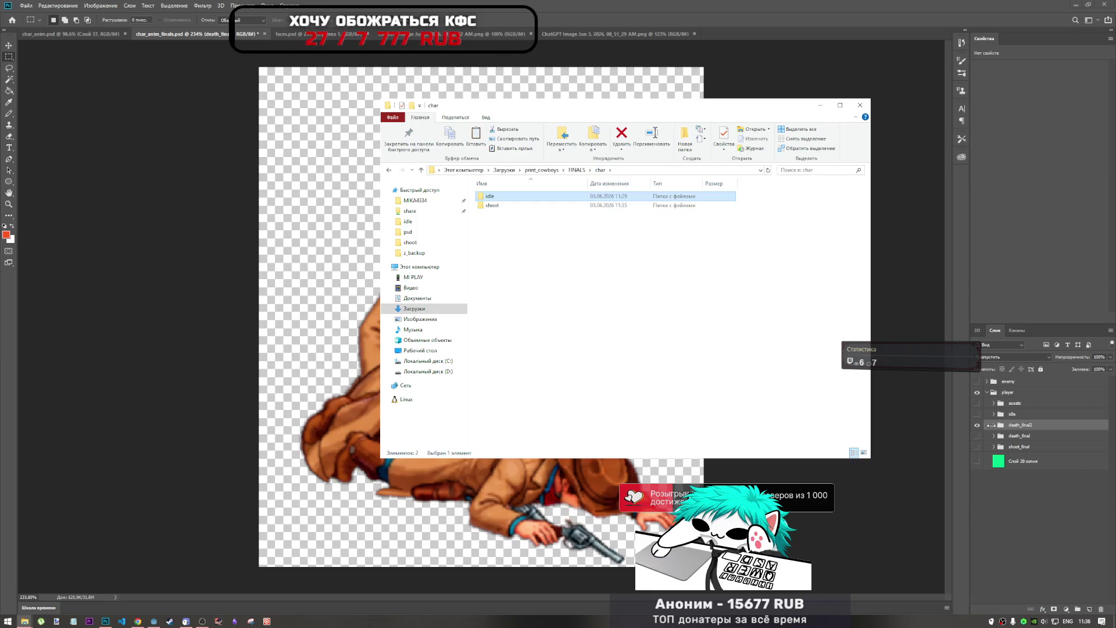
Step: Back in Photoshop, hide the death_final2 frames and show the idle group
{"action": "left_click", "coordinate": [1004, 423]}
{"action": "left_click", "coordinate": [977, 424]}
{"action": "left_click", "coordinate": [977, 414]}
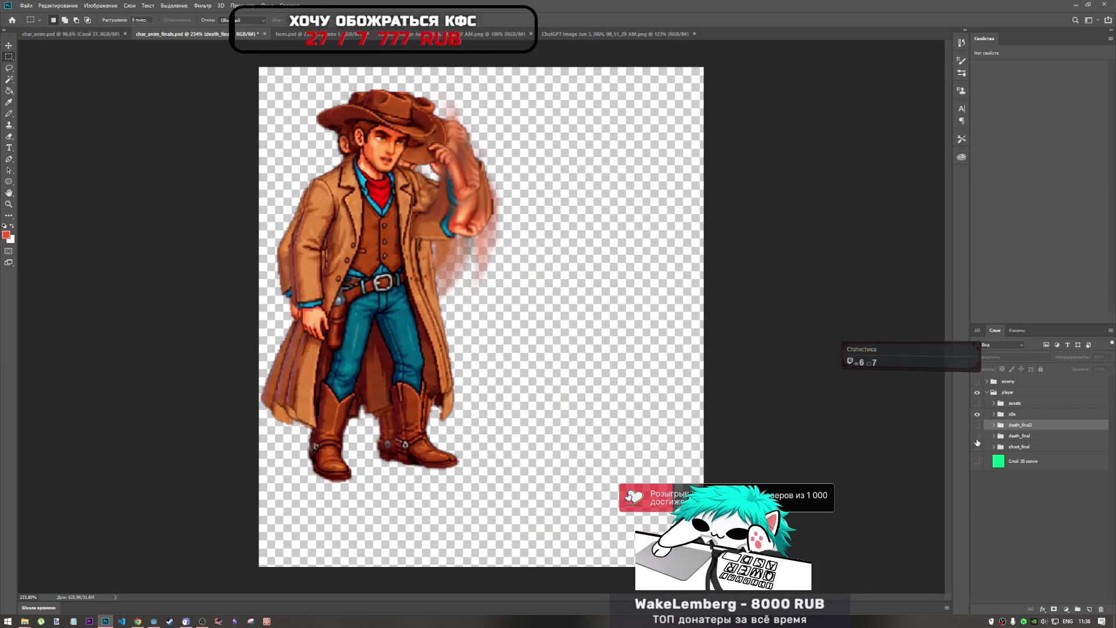
Step: Keep shoot_final hidden, expand the idle group and hide idle frame layers 8 through 1
{"action": "left_click", "coordinate": [977, 447]}
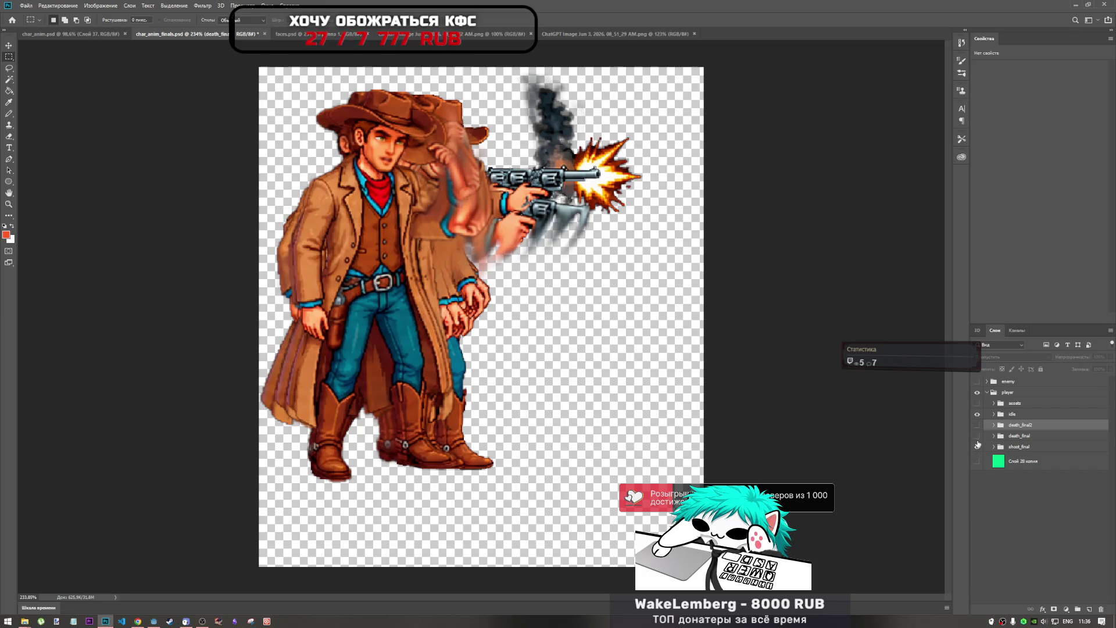
{"action": "left_click", "coordinate": [977, 446]}
{"action": "left_click", "coordinate": [993, 414]}
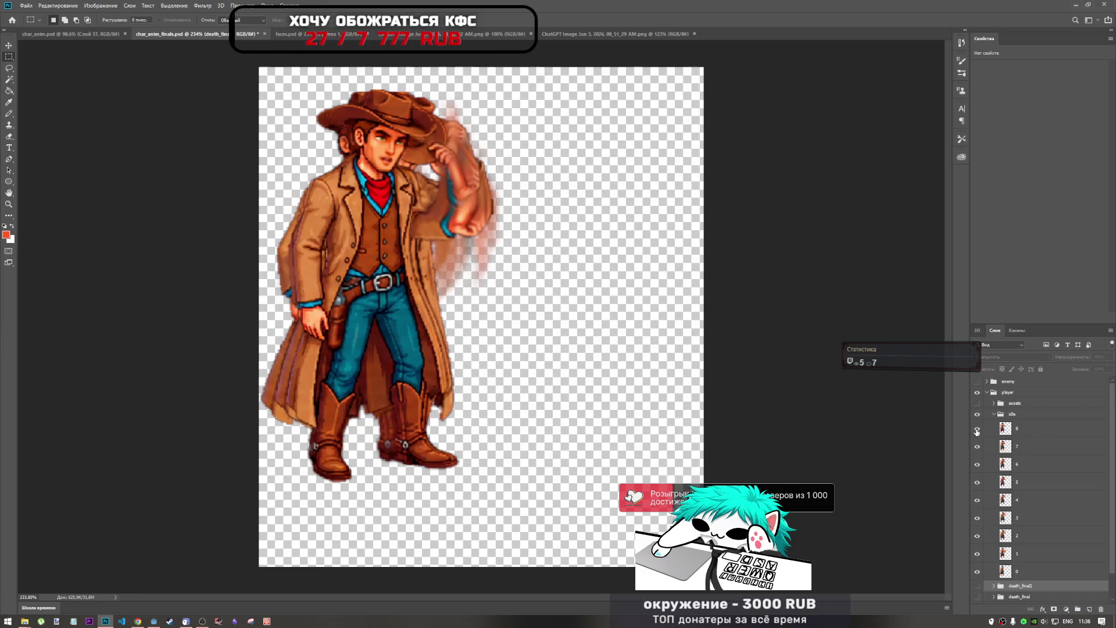
{"action": "left_click", "coordinate": [977, 429]}
{"action": "left_click_drag", "start_coordinate": [980, 555], "coordinate": [978, 459]}
Step: Toggle idle frame layer 1 on and off repeatedly to inspect its pose
{"action": "left_click", "coordinate": [977, 554]}
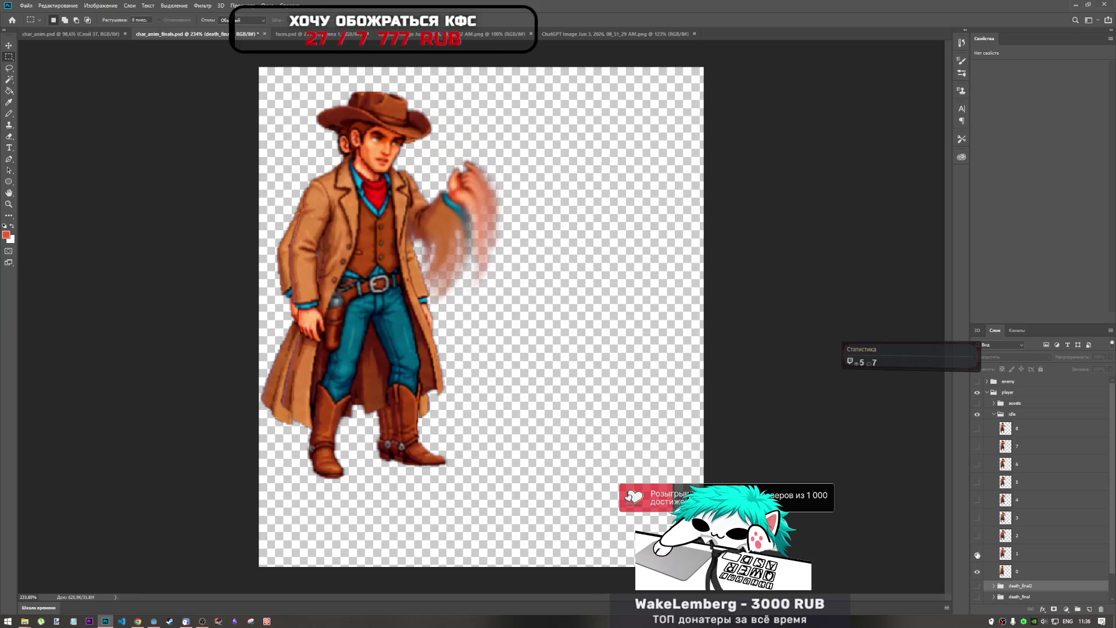
{"action": "left_click", "coordinate": [977, 555]}
{"action": "left_click", "coordinate": [977, 555]}
{"action": "left_click", "coordinate": [977, 555]}
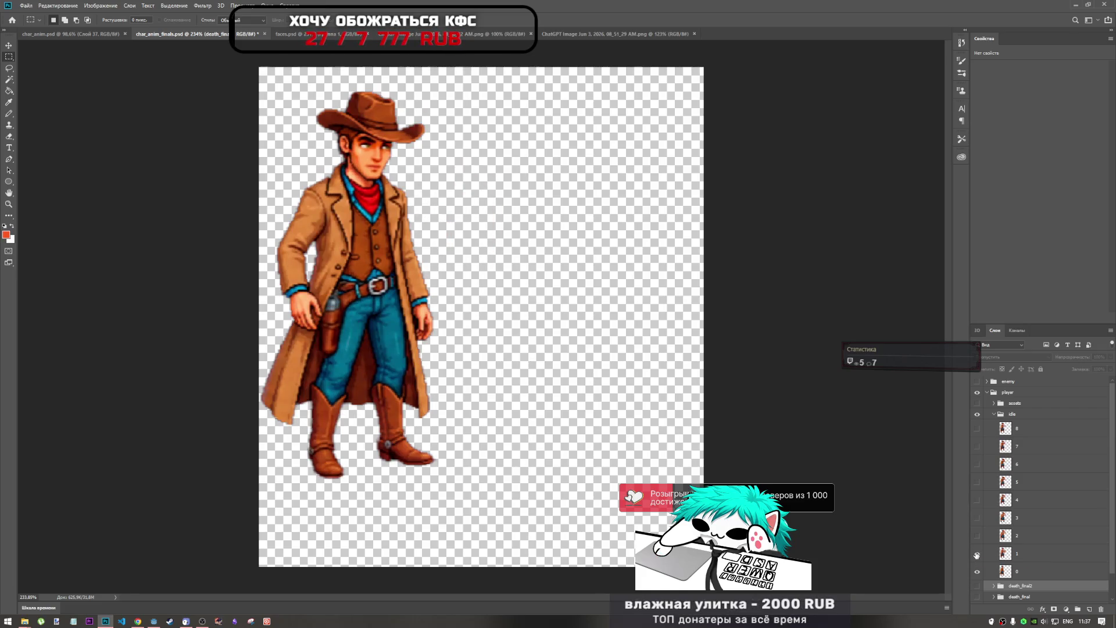
{"action": "left_click", "coordinate": [977, 555]}
{"action": "left_click", "coordinate": [977, 555]}
{"action": "left_click", "coordinate": [977, 555]}
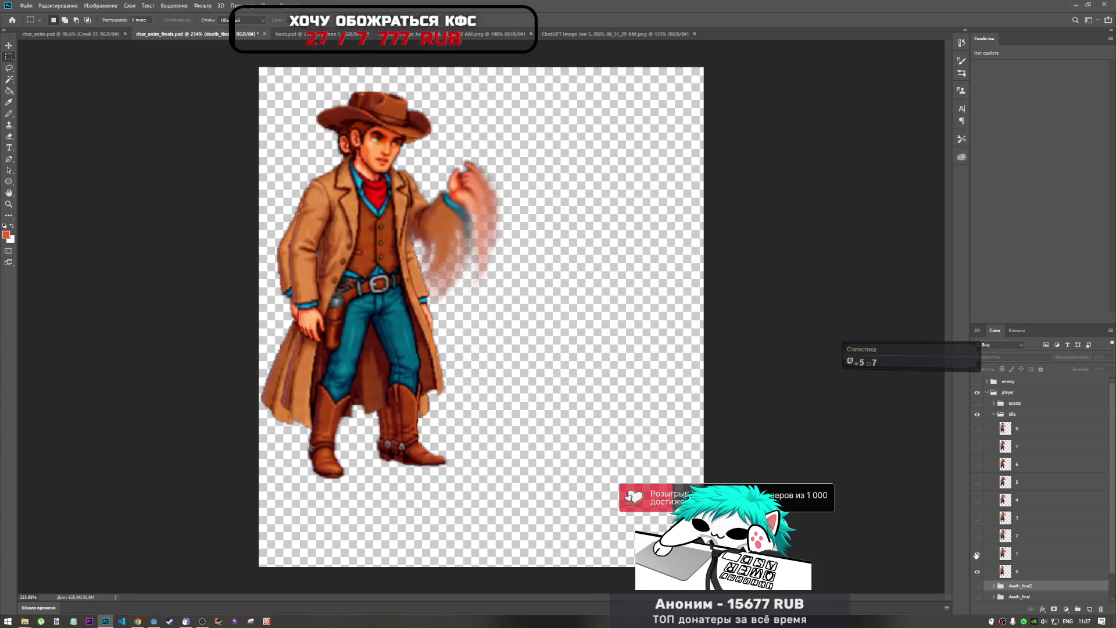
{"action": "left_click", "coordinate": [977, 555]}
{"action": "left_click", "coordinate": [977, 555]}
{"action": "left_click", "coordinate": [977, 555]}
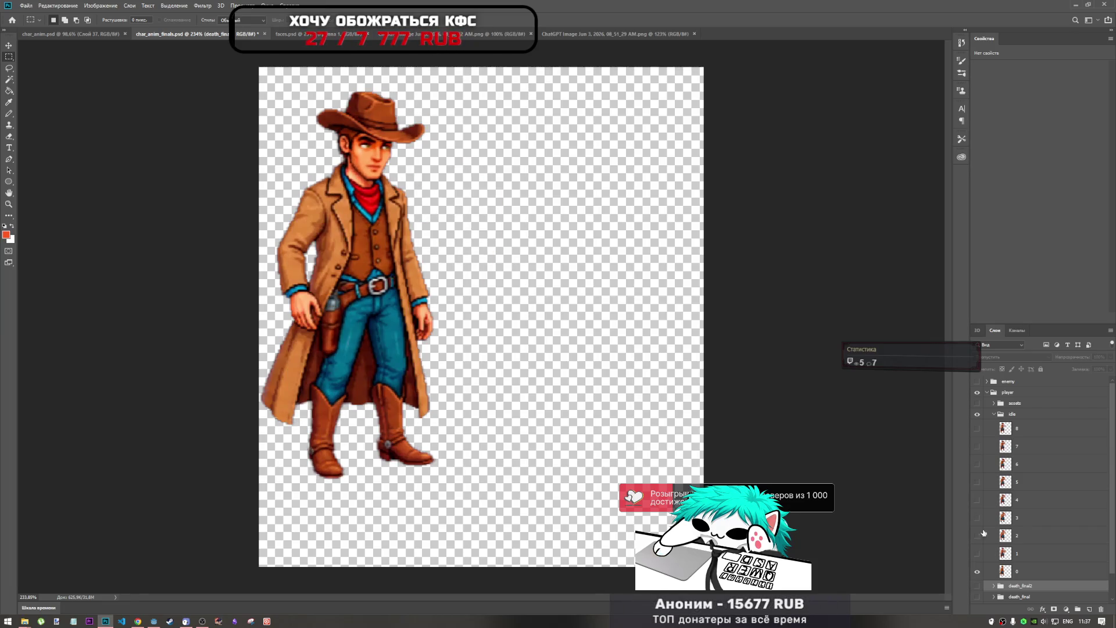
Step: Turn idle frame layers 1–6 back on, then hide and collapse the idle group
{"action": "left_click", "coordinate": [994, 414]}
{"action": "left_click", "coordinate": [994, 414]}
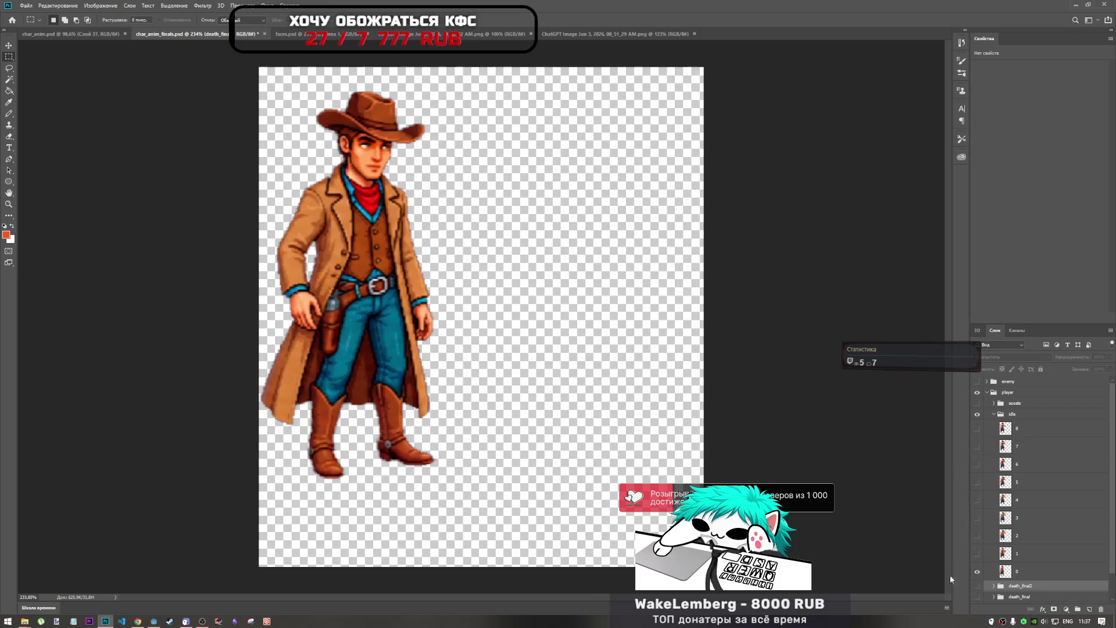
{"action": "left_click_drag", "start_coordinate": [977, 557], "coordinate": [979, 430]}
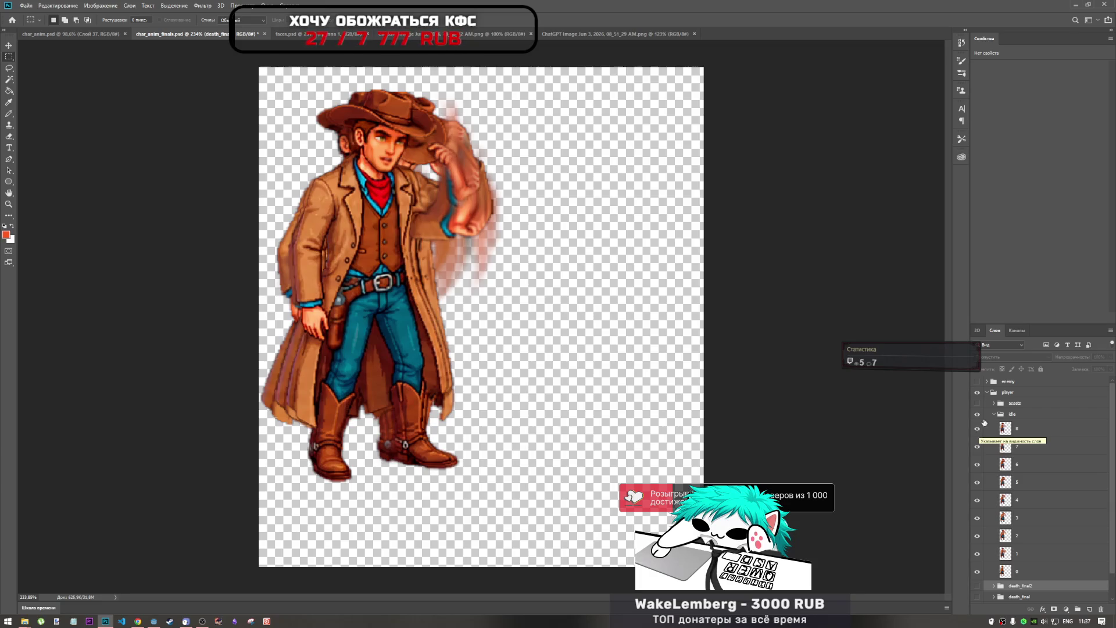
{"action": "left_click", "coordinate": [978, 403]}
{"action": "left_click", "coordinate": [979, 404]}
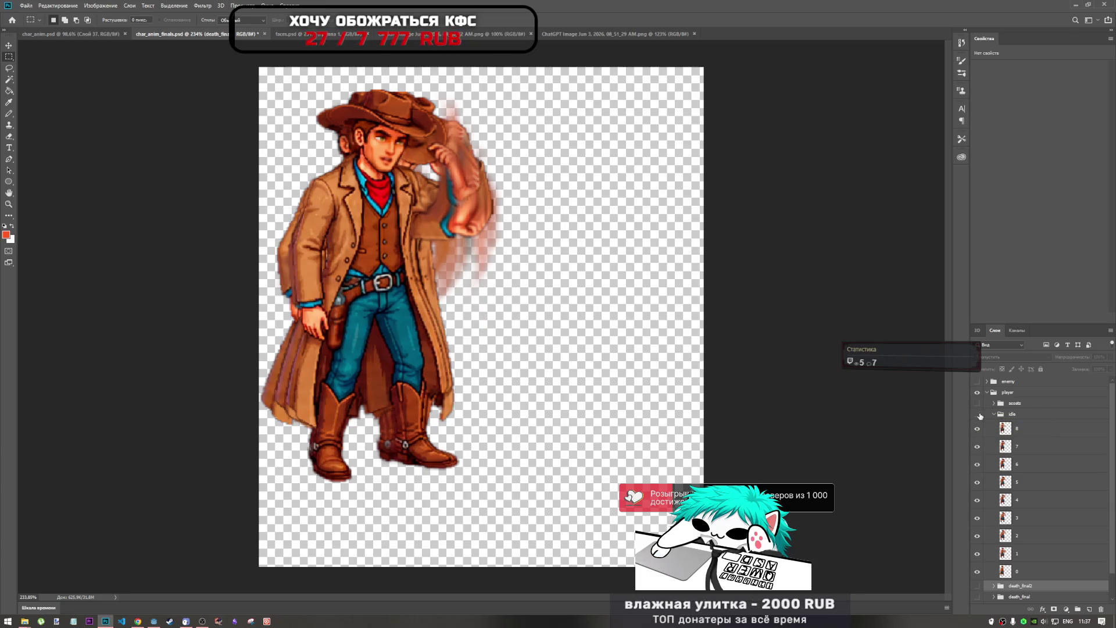
{"action": "left_click", "coordinate": [977, 414]}
{"action": "left_click", "coordinate": [993, 414]}
Step: Keep death_final2 hidden, show shoot_final and expand it to list its frames
{"action": "left_click", "coordinate": [978, 426]}
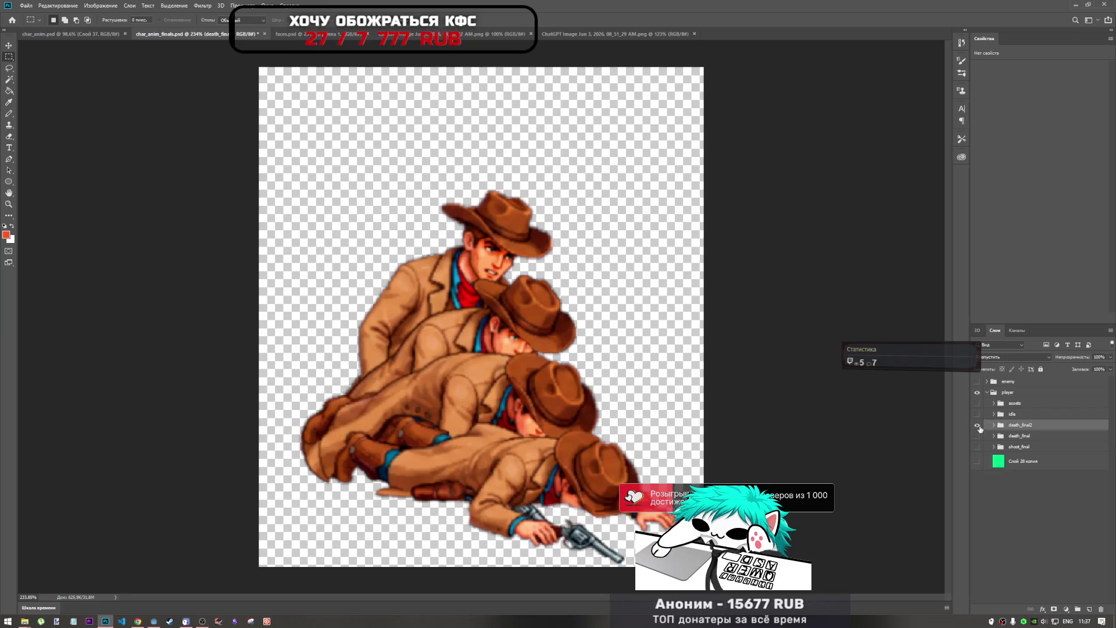
{"action": "left_click", "coordinate": [978, 426]}
{"action": "left_click", "coordinate": [977, 436]}
{"action": "left_click", "coordinate": [977, 436]}
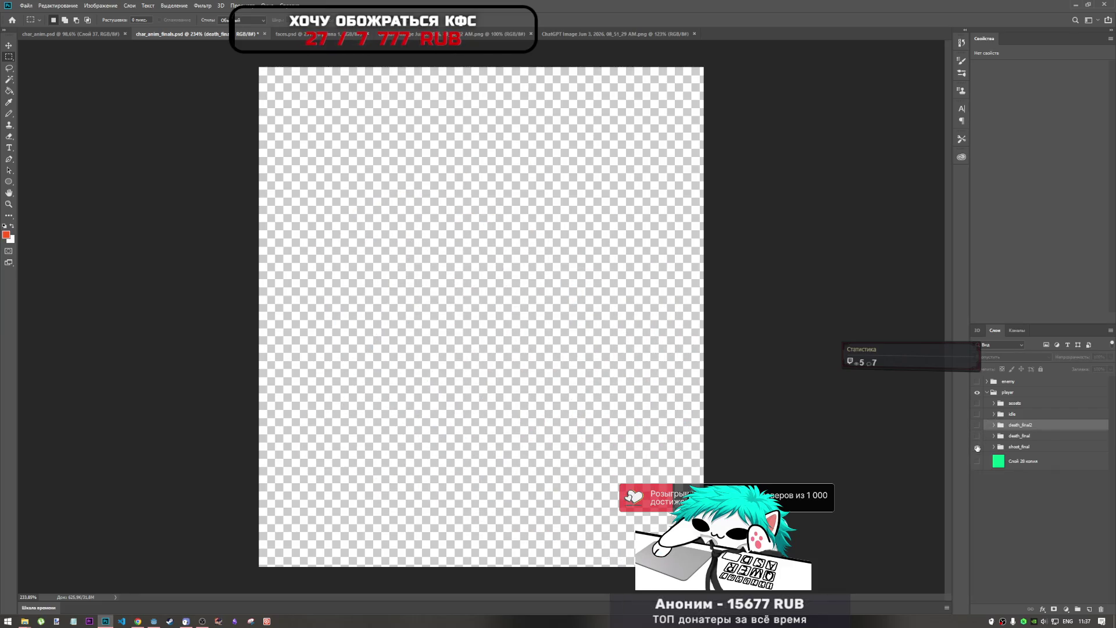
{"action": "left_click", "coordinate": [977, 447]}
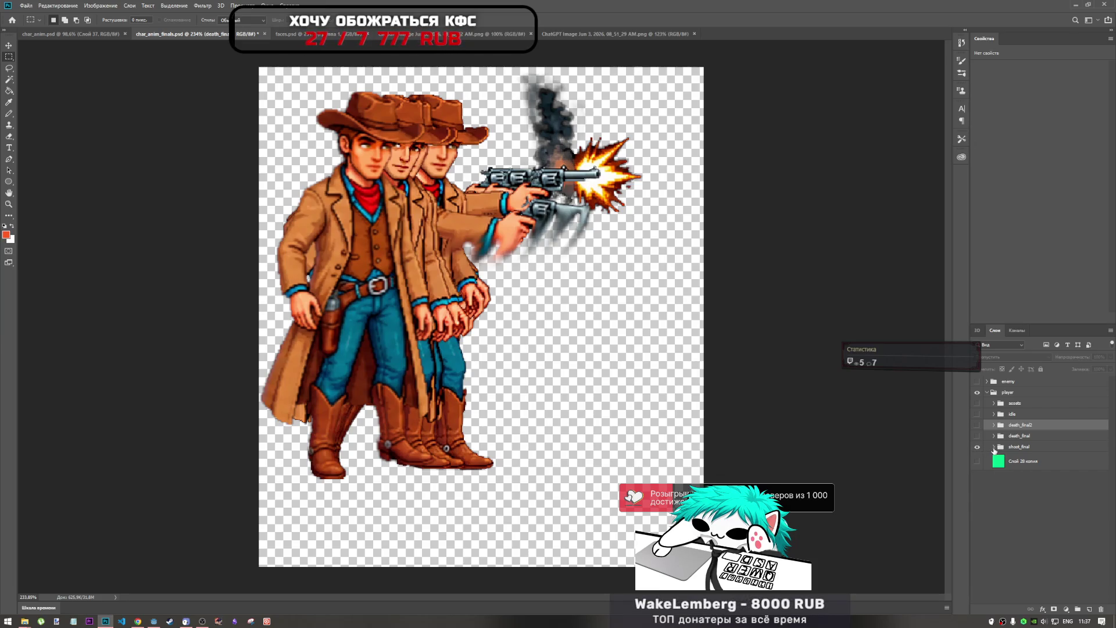
{"action": "left_click", "coordinate": [993, 446]}
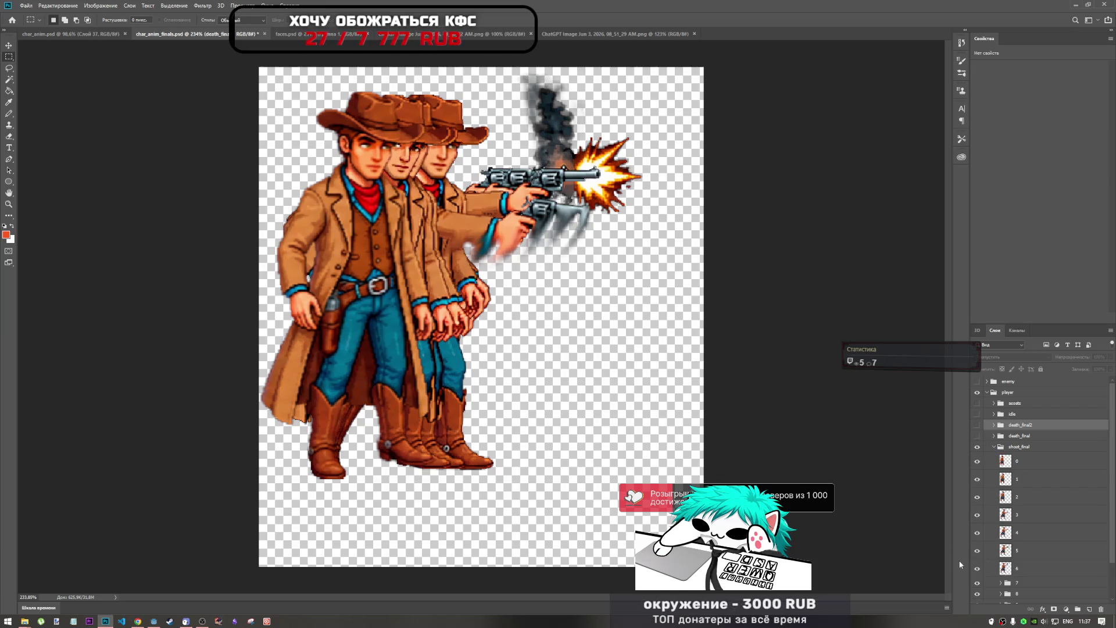
{"action": "scroll", "coordinate": [989, 575], "scroll_direction": "down", "scroll_amount": 2}
Step: Hide shoot frames 9 and 1–4, then show frames 1 and 2 over frame 0
{"action": "left_click", "coordinate": [977, 562]}
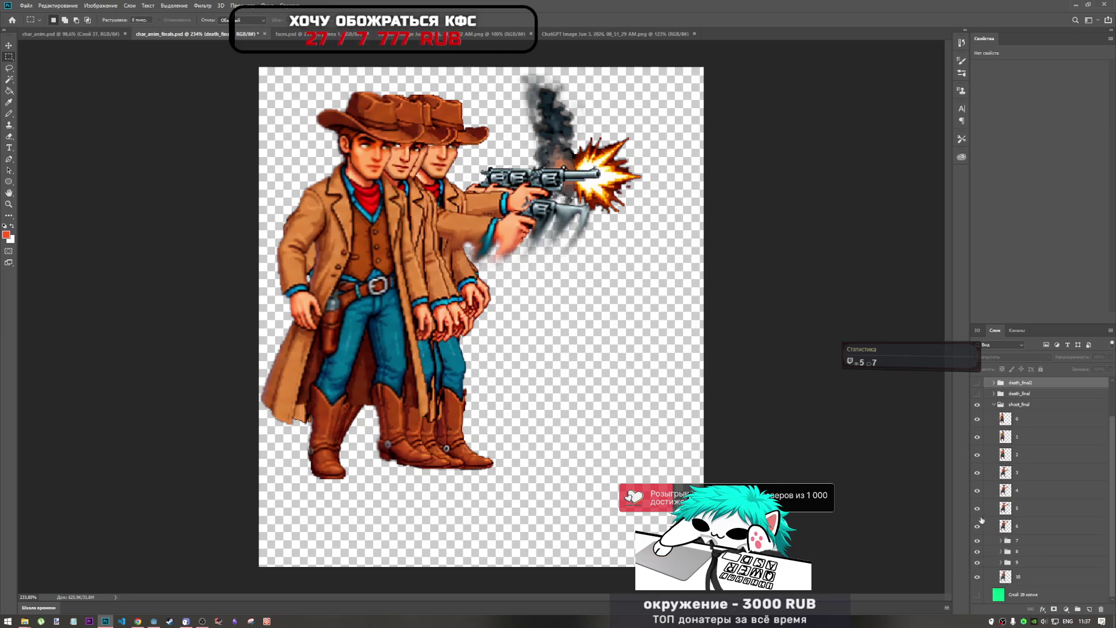
{"action": "left_click_drag", "start_coordinate": [977, 436], "coordinate": [977, 579]}
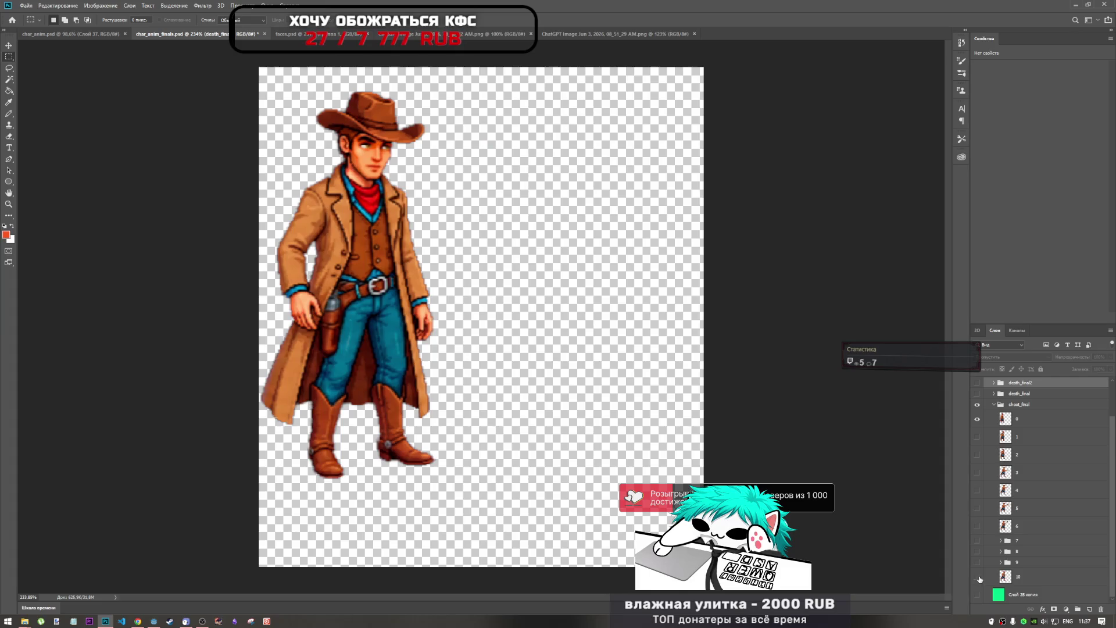
{"action": "left_click", "coordinate": [977, 436]}
{"action": "left_click", "coordinate": [978, 456]}
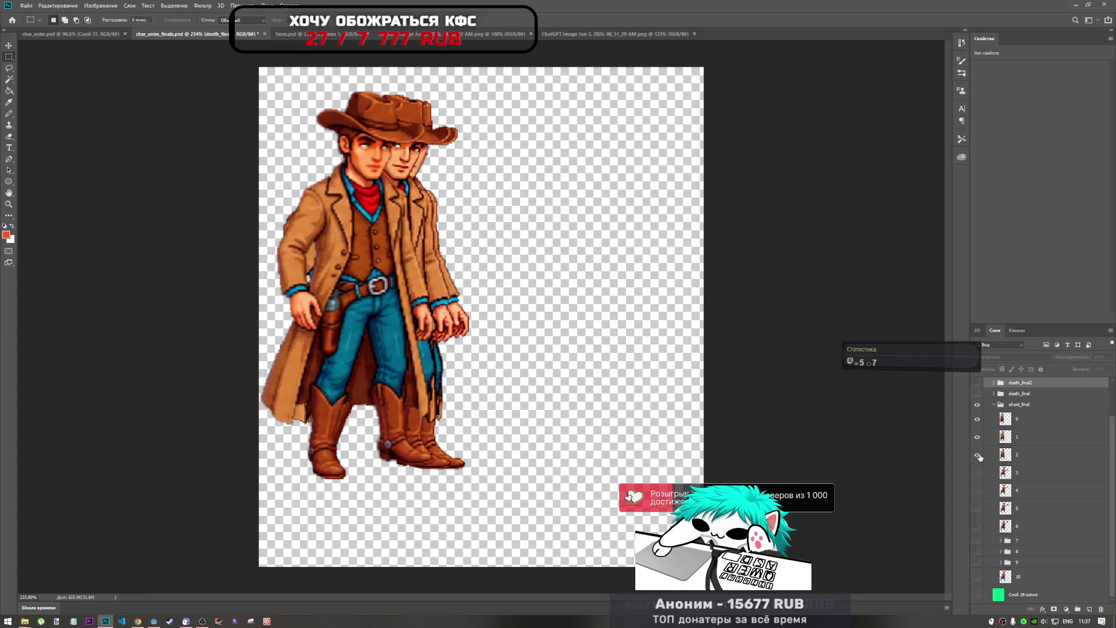
Step: Reorder the shoot_final layers so frame 10 is on top down to frame 0 at the bottom
{"action": "left_click_drag", "start_coordinate": [979, 458], "coordinate": [977, 419]}
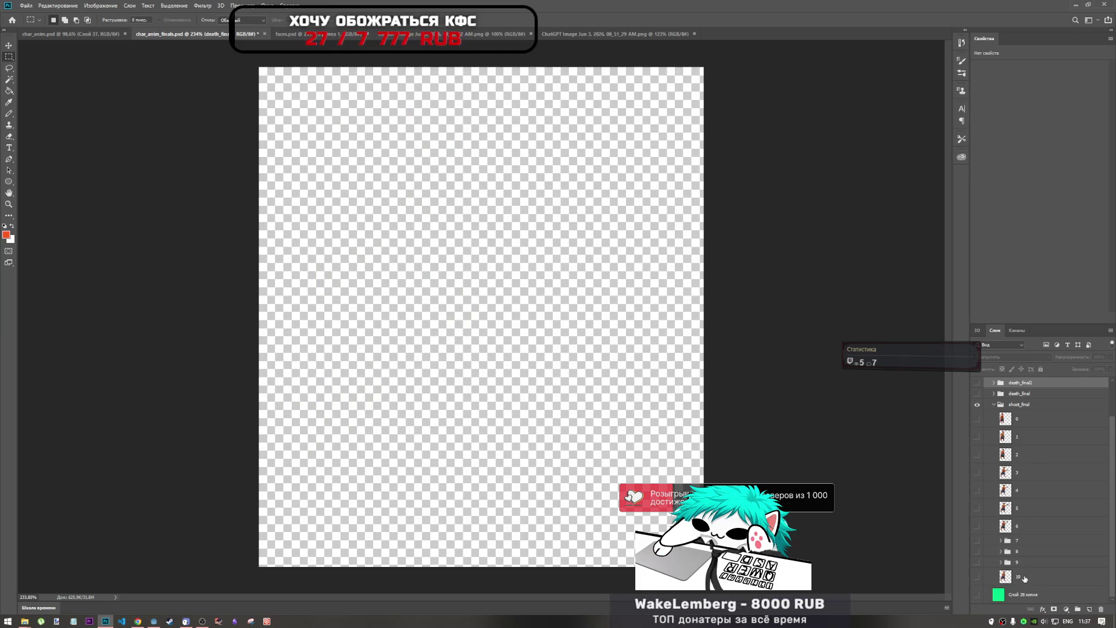
{"action": "mouse_move", "coordinate": [1024, 579]}
{"action": "left_mouse_down"}
{"action": "mouse_move", "coordinate": [1029, 410]}
{"action": "mouse_move", "coordinate": [1034, 417]}
{"action": "left_mouse_up"}
{"action": "left_click_drag", "start_coordinate": [1020, 581], "coordinate": [1022, 431]}
{"action": "left_click_drag", "start_coordinate": [1022, 580], "coordinate": [1033, 442]}
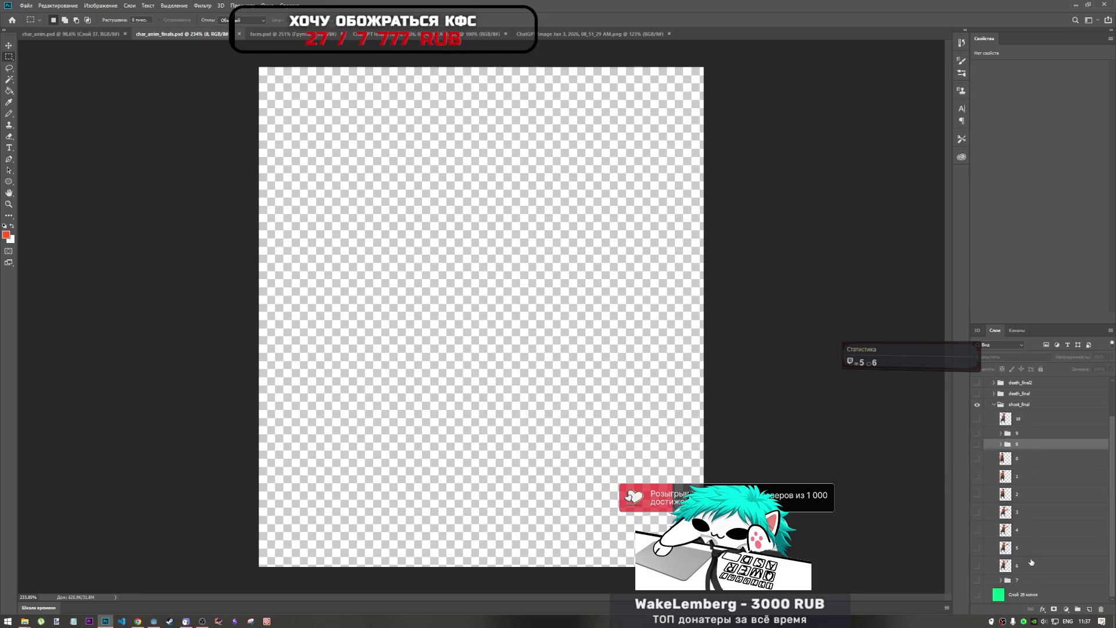
{"action": "left_click_drag", "start_coordinate": [1029, 583], "coordinate": [1027, 464]}
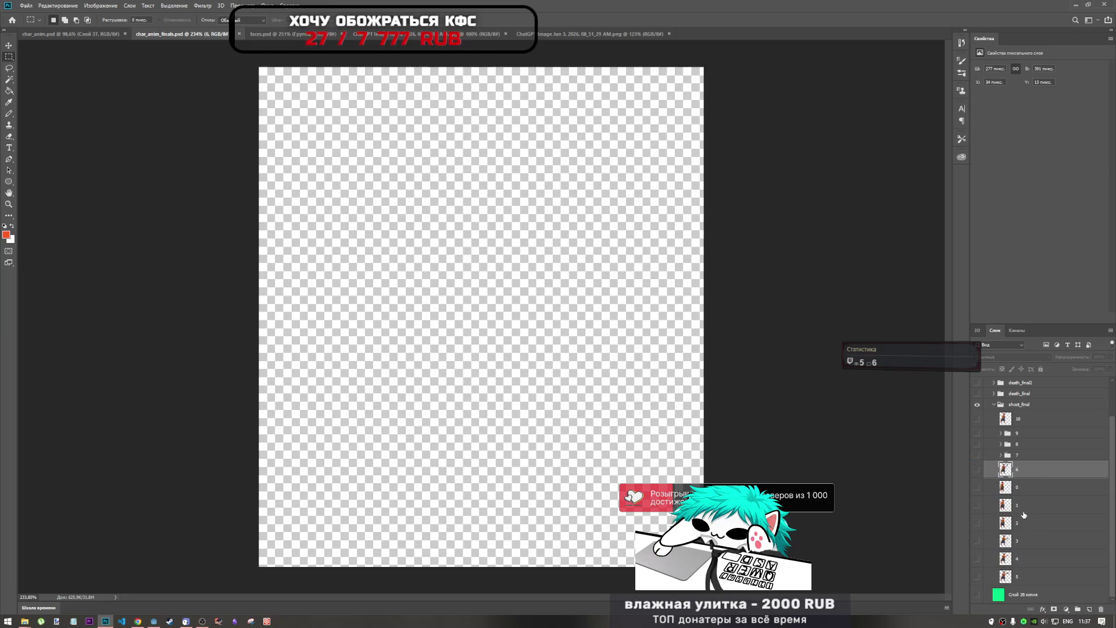
{"action": "left_click_drag", "start_coordinate": [1022, 589], "coordinate": [1025, 485]}
{"action": "mouse_move", "coordinate": [1021, 574]}
{"action": "left_mouse_down"}
{"action": "mouse_move", "coordinate": [1025, 500]}
{"action": "mouse_move", "coordinate": [1029, 535]}
{"action": "mouse_move", "coordinate": [1030, 519]}
{"action": "left_mouse_up"}
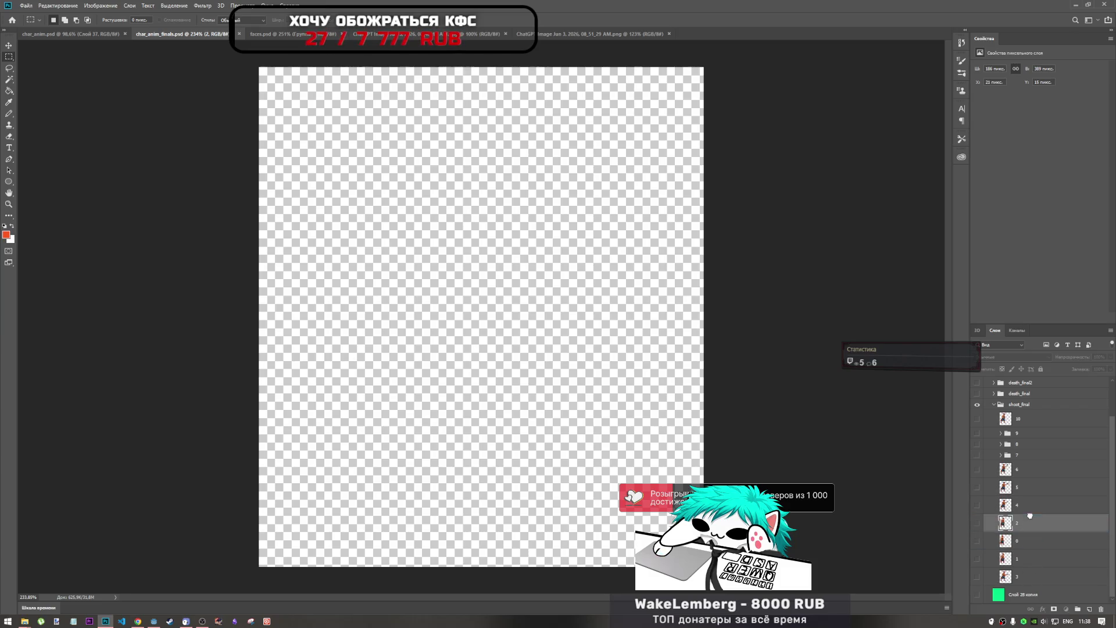
{"action": "left_click_drag", "start_coordinate": [1018, 579], "coordinate": [1017, 551]}
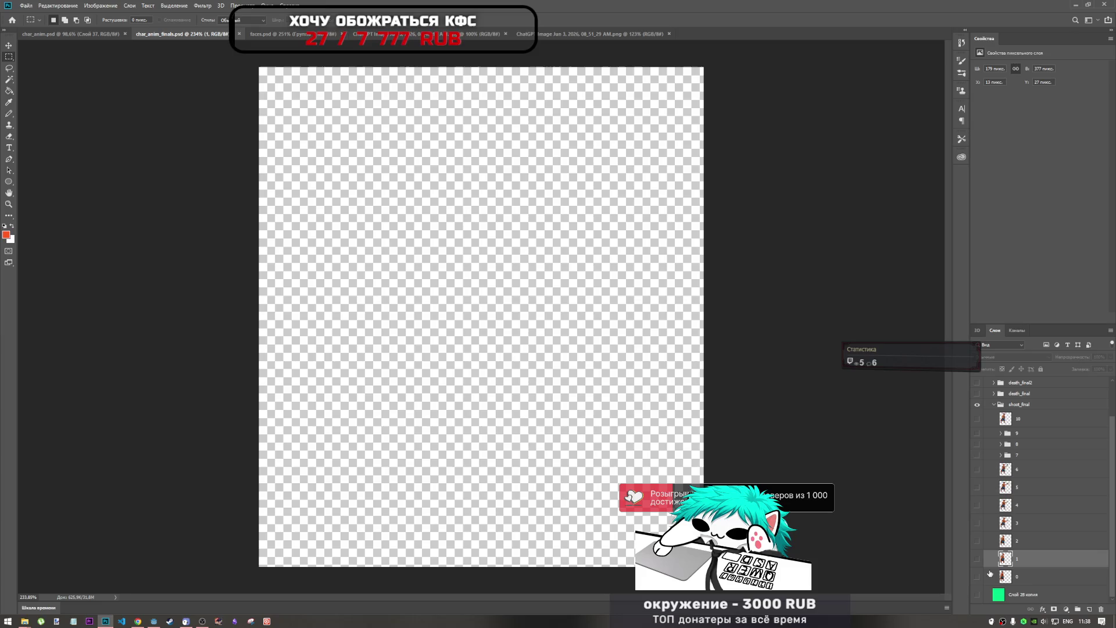
Step: Preview shoot frames 0–3 in turn, then hide them all and collapse shoot_final
{"action": "left_click", "coordinate": [977, 577]}
{"action": "left_click", "coordinate": [976, 558]}
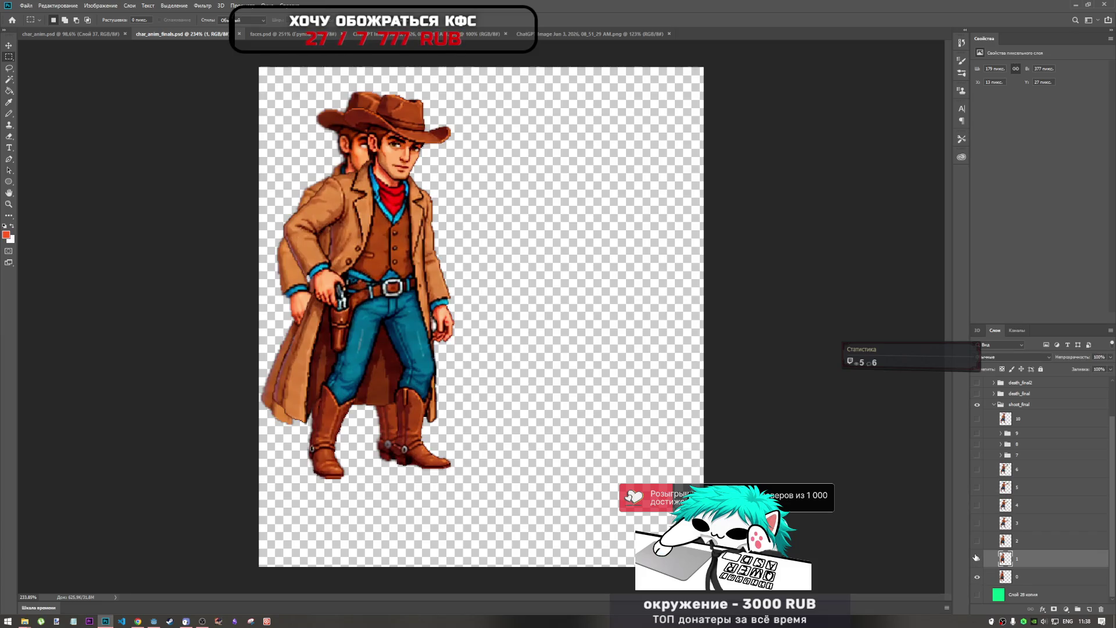
{"action": "left_click", "coordinate": [978, 539]}
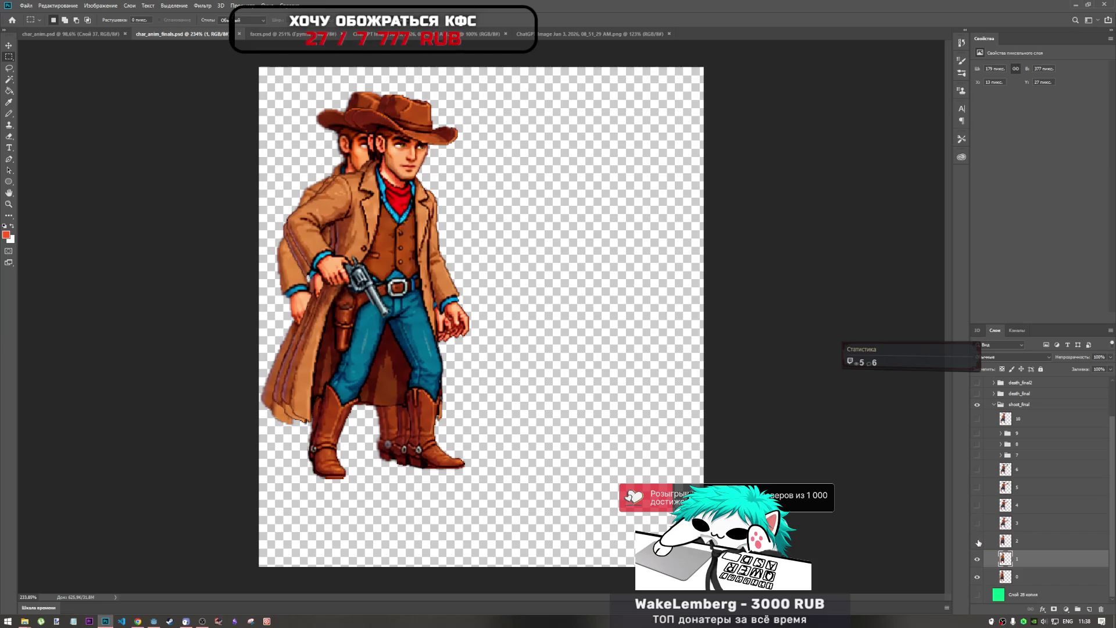
{"action": "left_click", "coordinate": [978, 541]}
{"action": "left_click", "coordinate": [977, 541]}
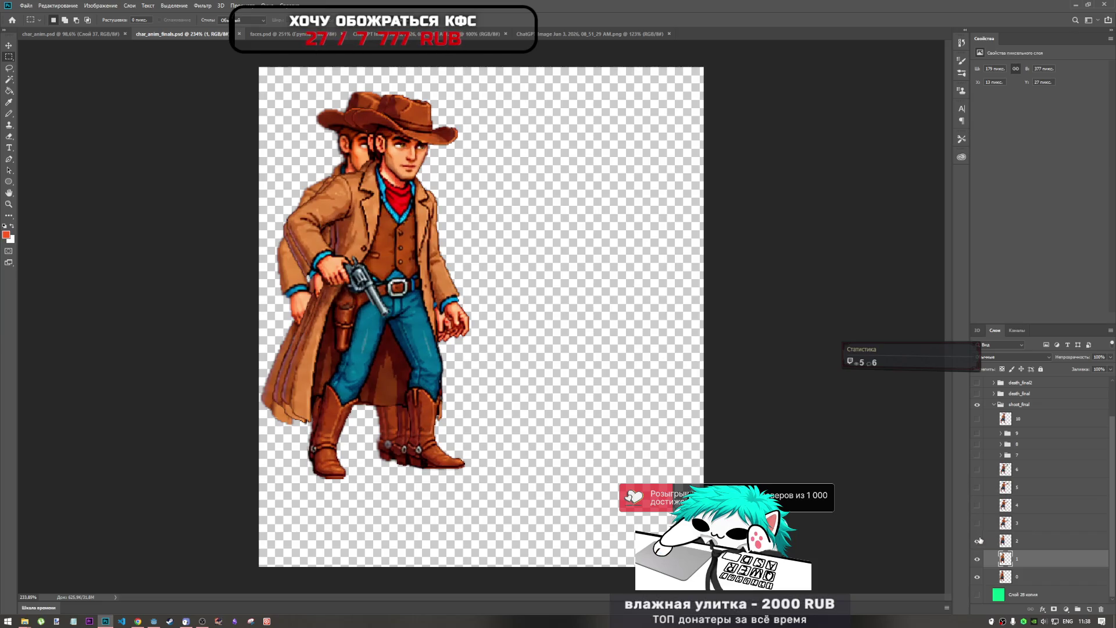
{"action": "left_click", "coordinate": [978, 525]}
{"action": "left_click", "coordinate": [977, 523]}
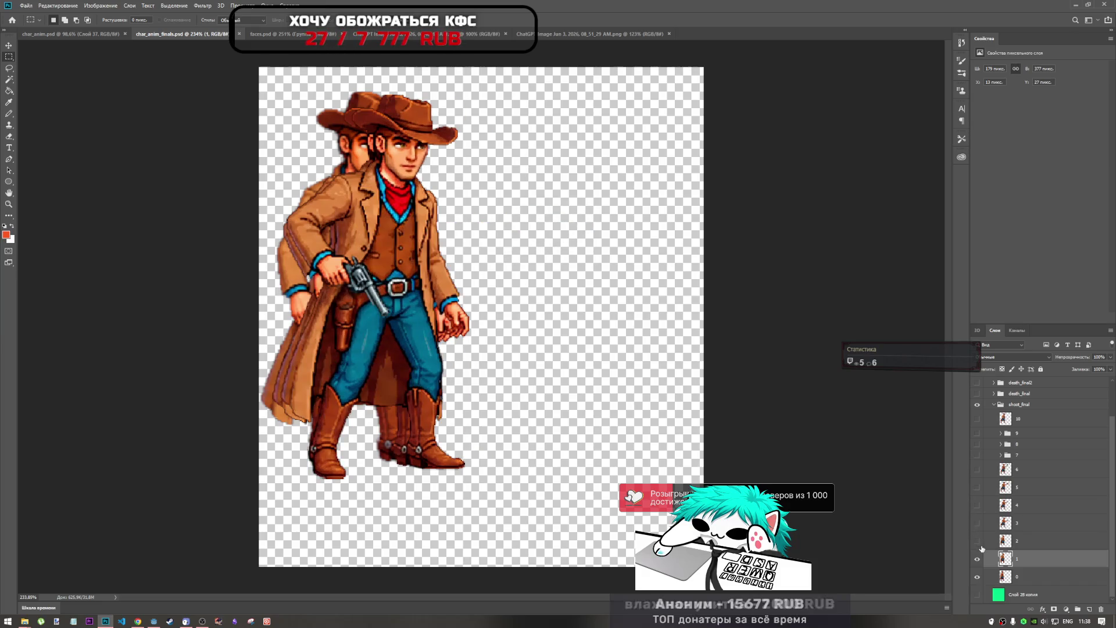
{"action": "left_click", "coordinate": [977, 541]}
{"action": "left_click", "coordinate": [978, 558]}
{"action": "left_click", "coordinate": [978, 576]}
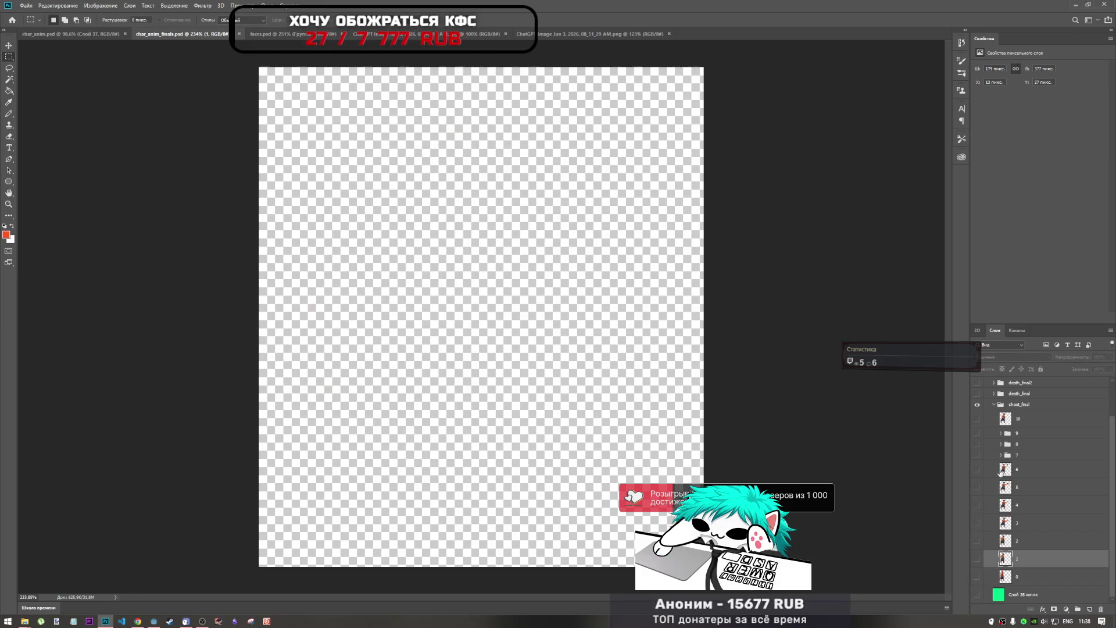
{"action": "left_click", "coordinate": [994, 404]}
{"action": "left_click", "coordinate": [993, 403]}
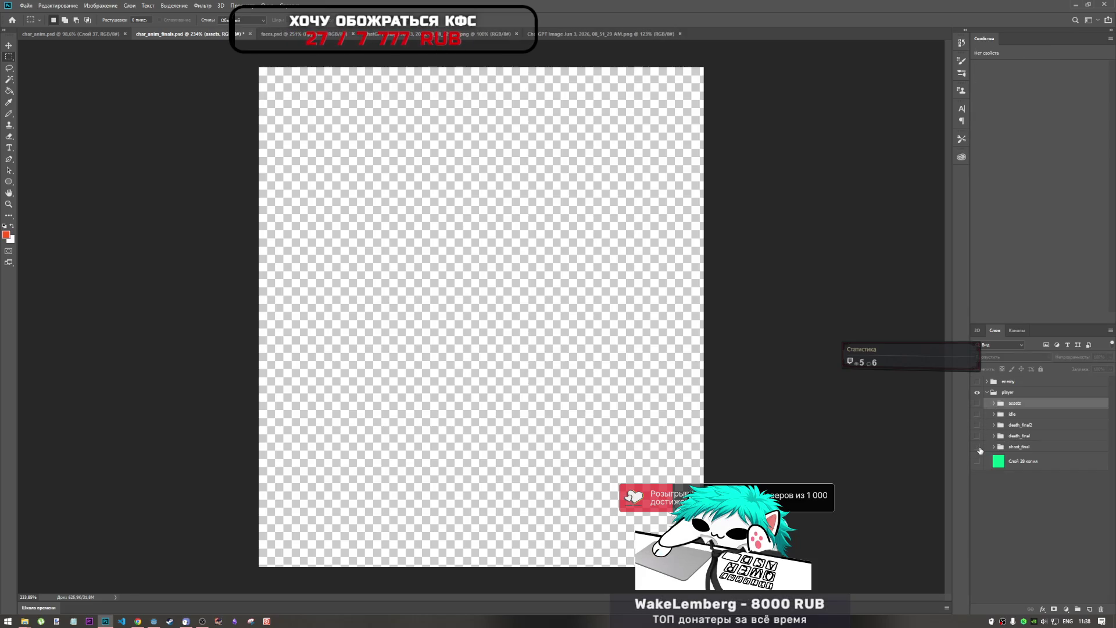
Step: Show death_final2 and hide its frames 1–4, leaving only the kneeling frame 0
{"action": "left_click", "coordinate": [977, 425]}
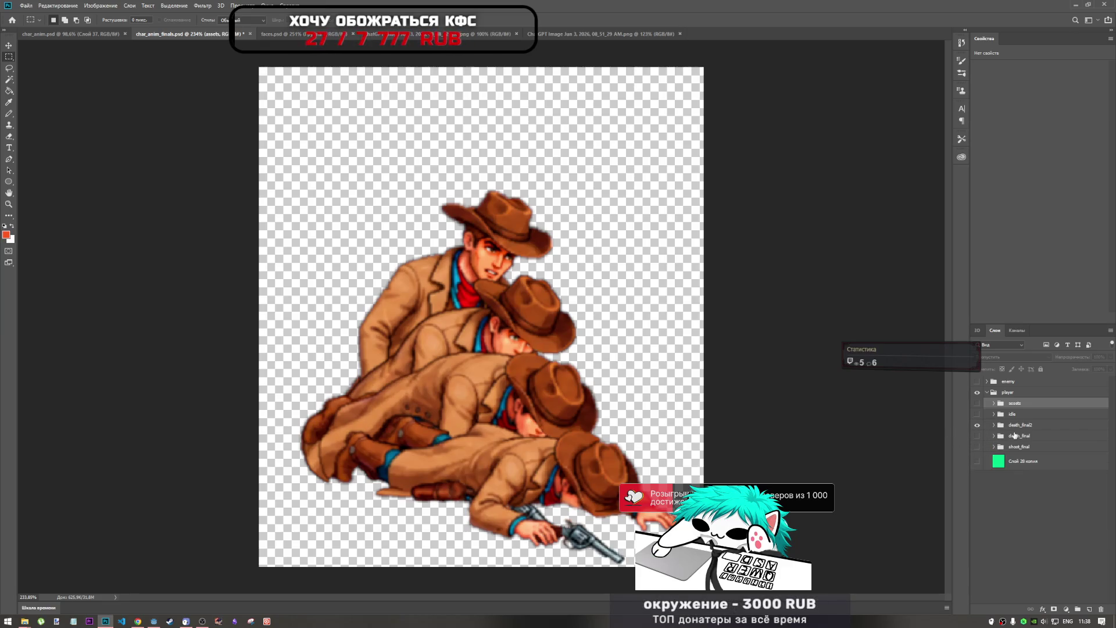
{"action": "left_click", "coordinate": [994, 425]}
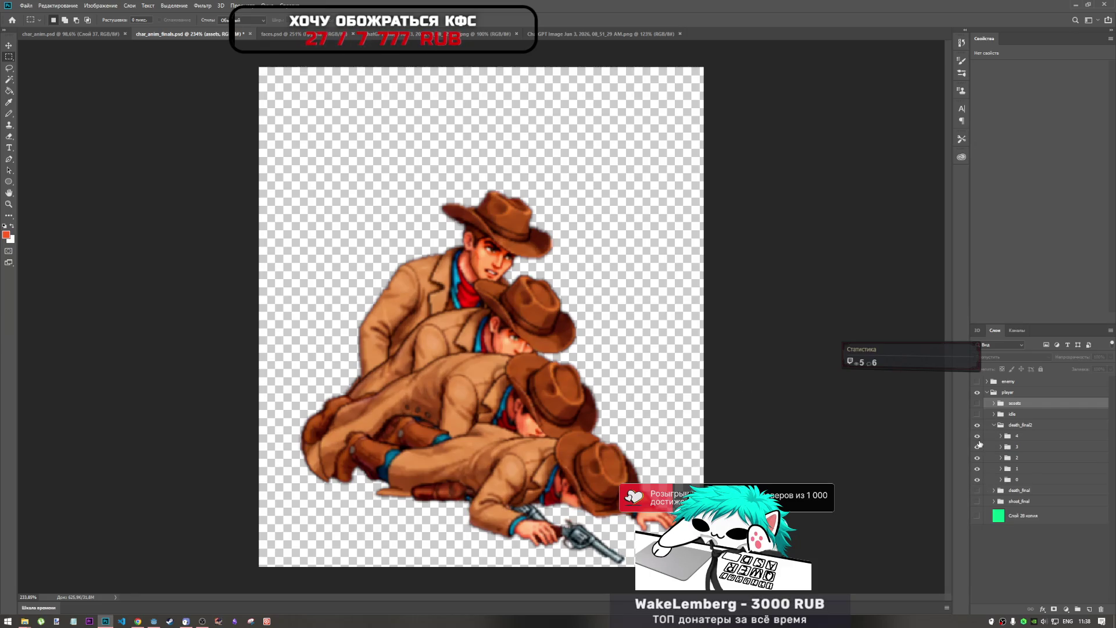
{"action": "left_click", "coordinate": [977, 436]}
{"action": "left_click_drag", "start_coordinate": [977, 448], "coordinate": [977, 477]}
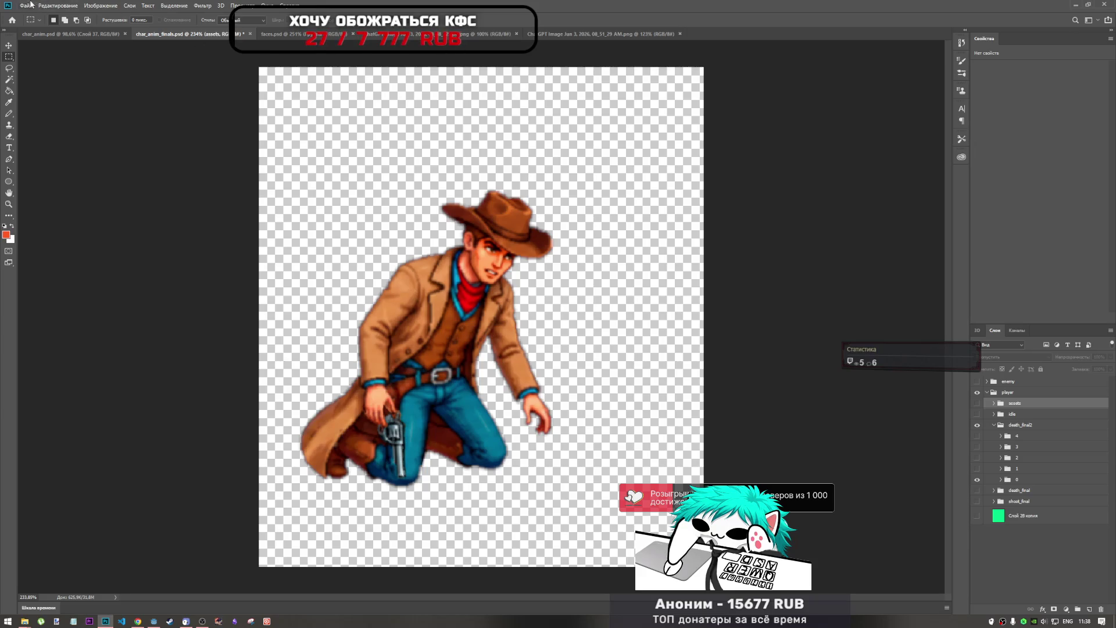
{"action": "left_click", "coordinate": [32, 4]}
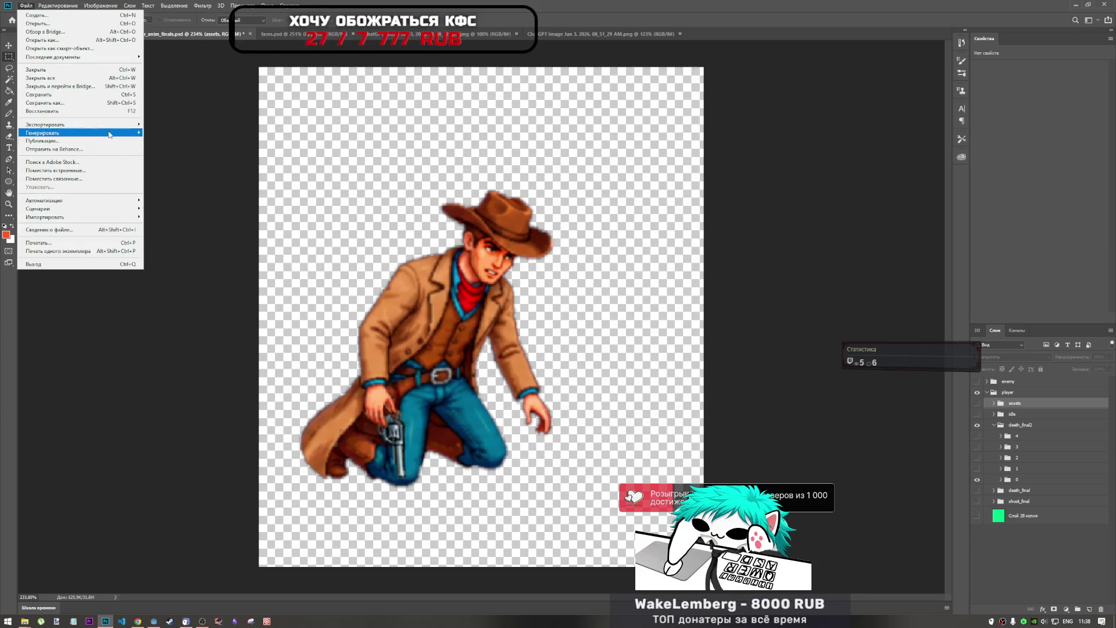
Step: Bring up File > Export > Export As for the kneeling death frame
{"action": "mouse_move", "coordinate": [108, 127]}
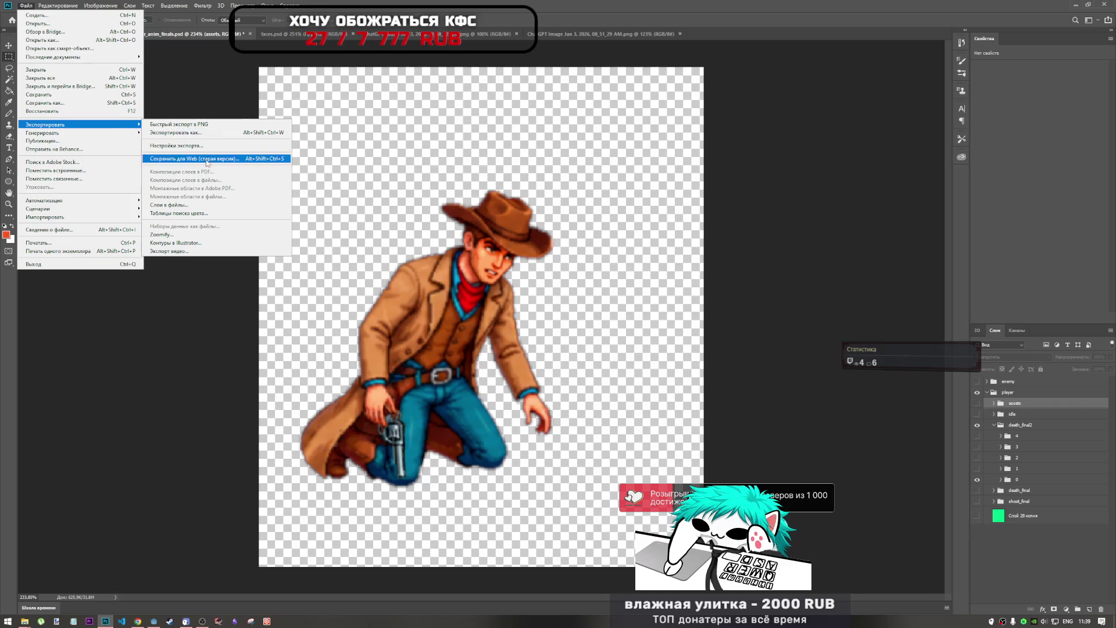
{"action": "left_click", "coordinate": [273, 134]}
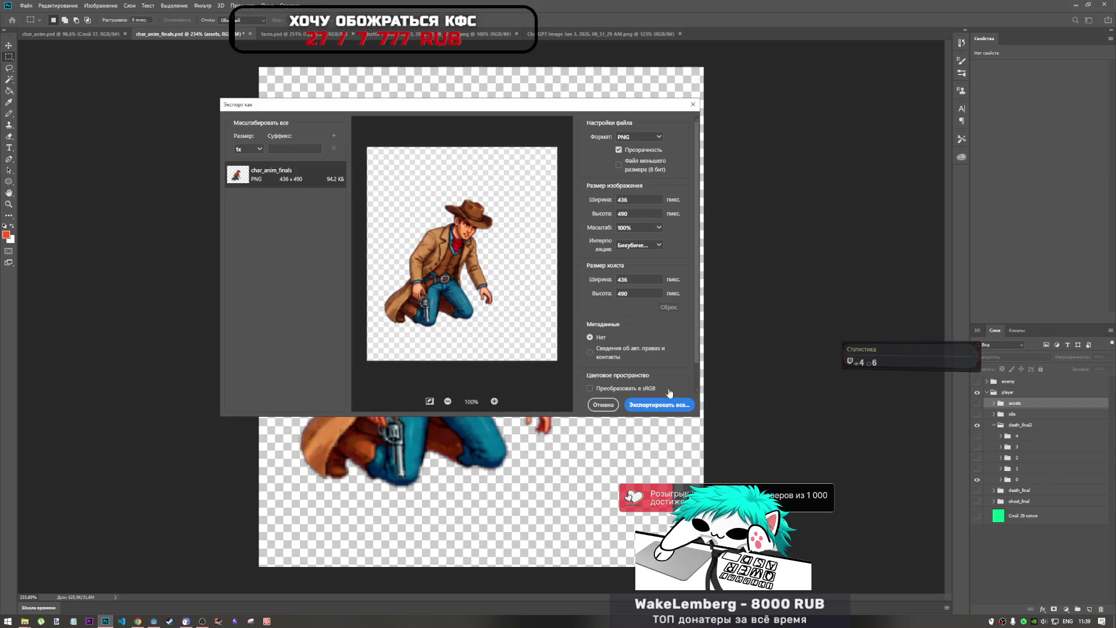
Step: Start Export All and create a new folder named dead1 inside char in the save dialog
{"action": "left_click", "coordinate": [659, 404]}
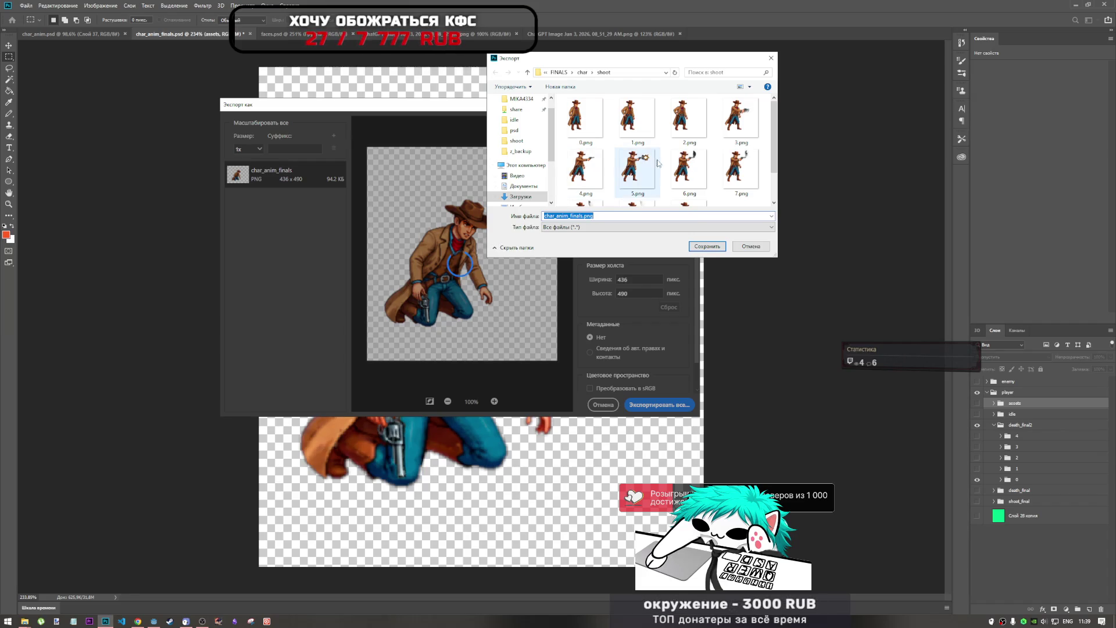
{"action": "scroll", "coordinate": [639, 133], "scroll_direction": "down", "scroll_amount": 1}
{"action": "scroll", "coordinate": [639, 198], "scroll_direction": "up", "scroll_amount": 1}
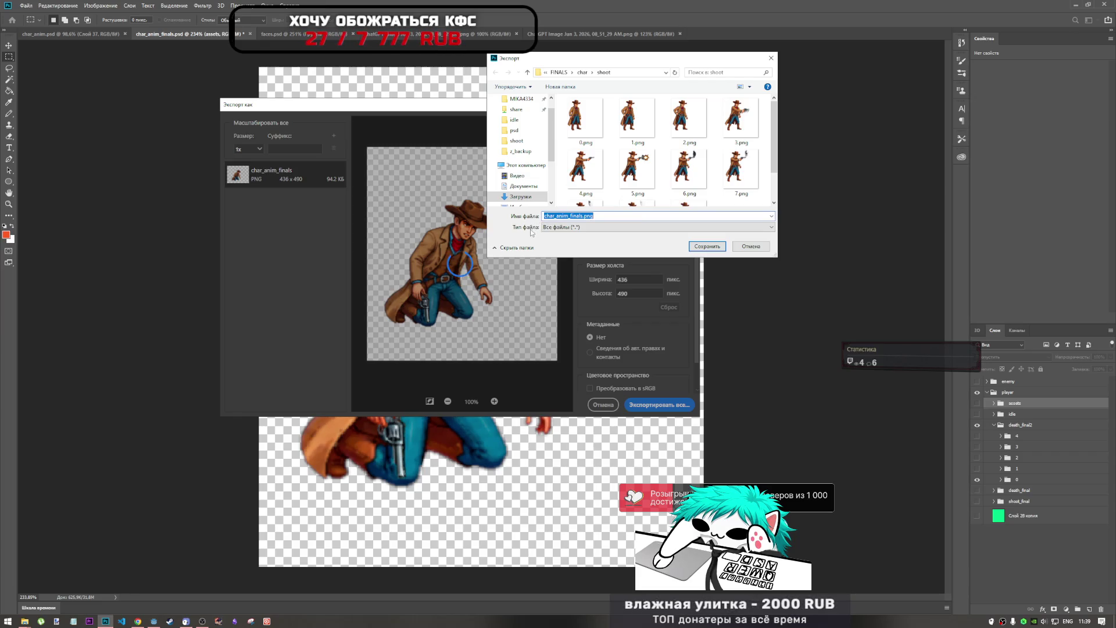
{"action": "left_click", "coordinate": [582, 72]}
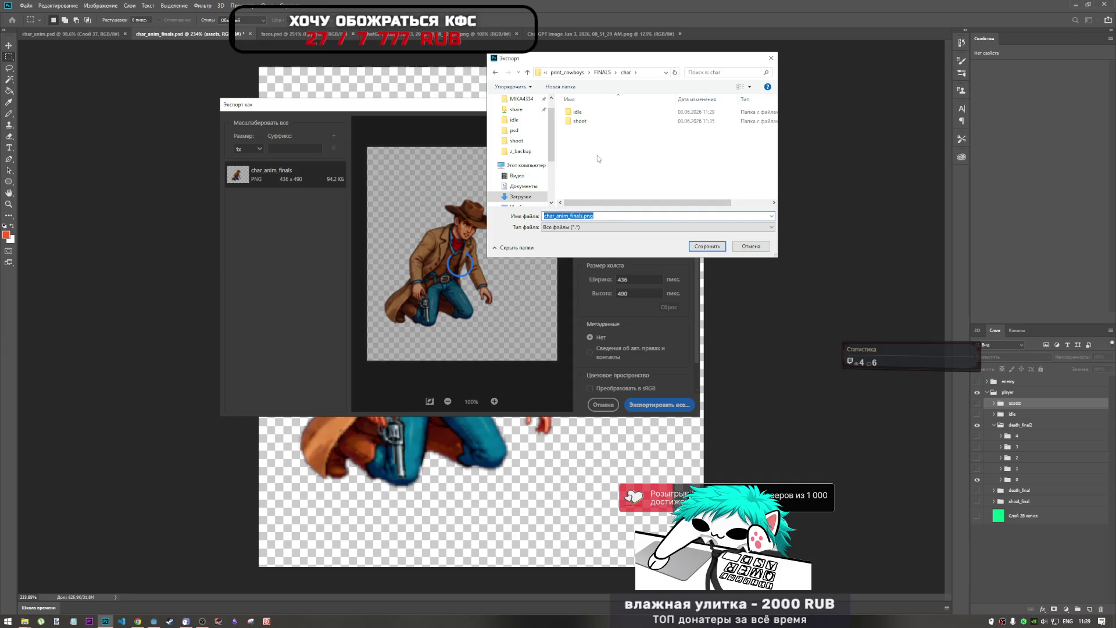
{"action": "right_click", "coordinate": [598, 155]}
{"action": "mouse_move", "coordinate": [639, 278]}
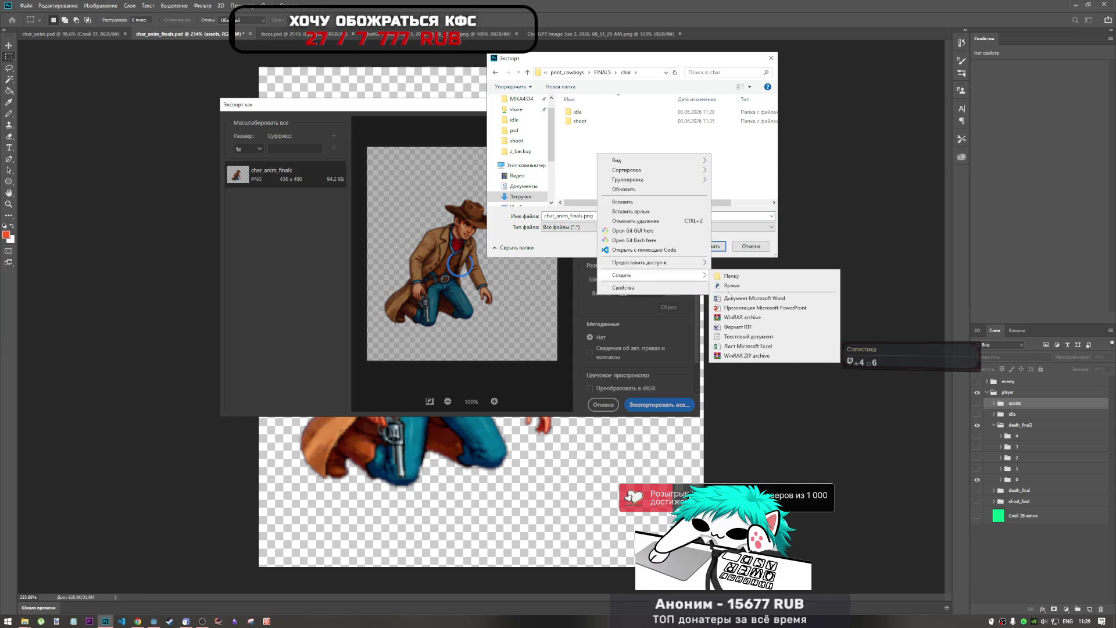
{"action": "left_click", "coordinate": [741, 277]}
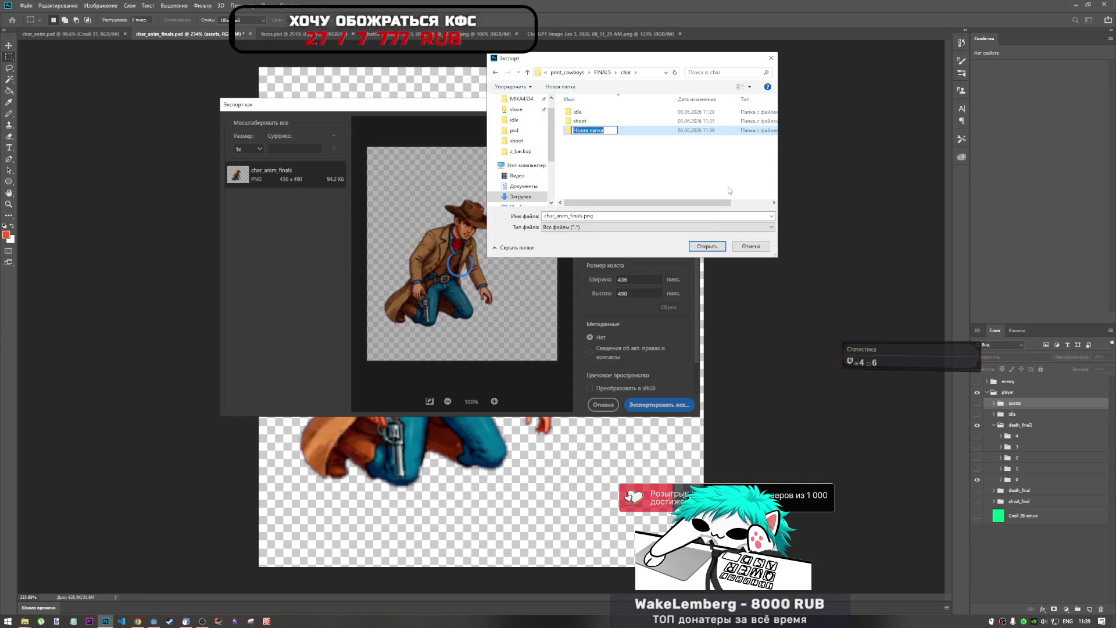
{"action": "type", "text": "dea"}
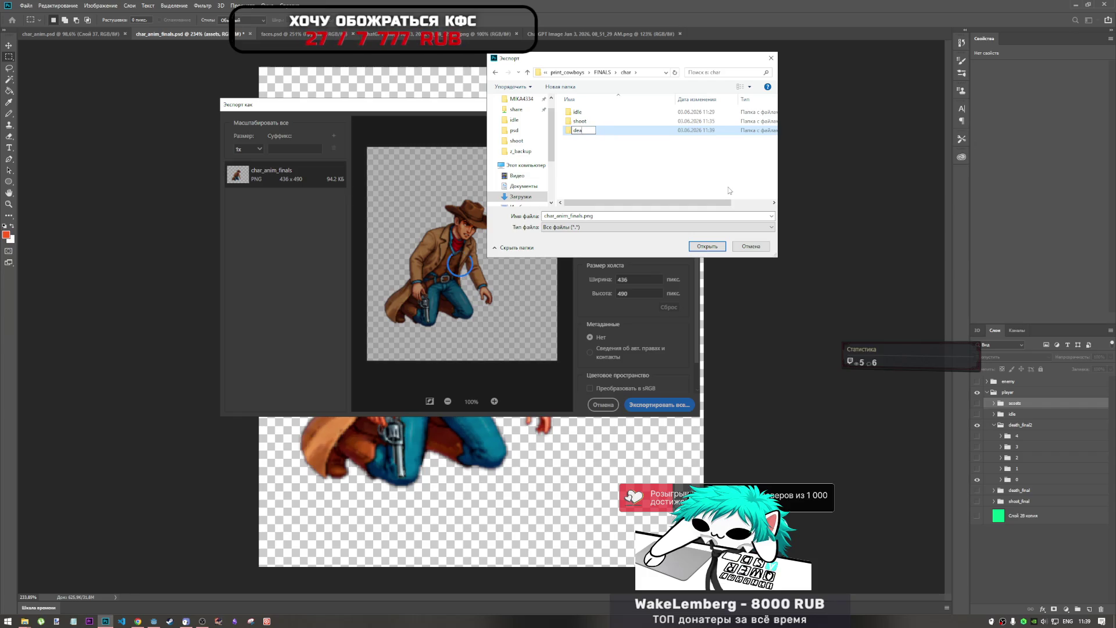
{"action": "type", "text": "d1"}
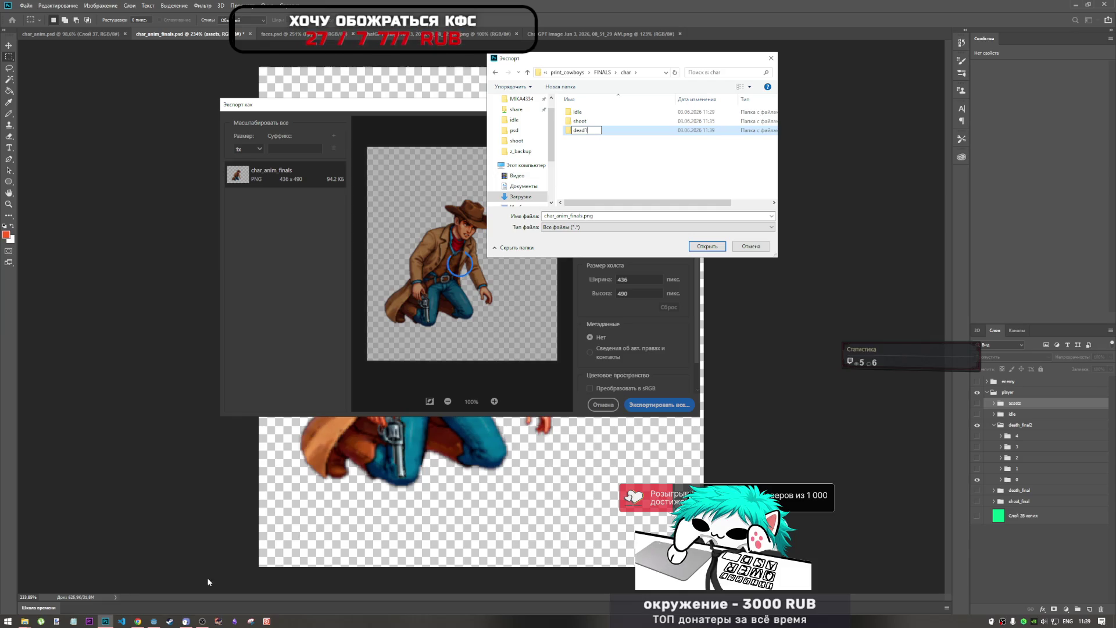
{"action": "left_click", "coordinate": [155, 621]}
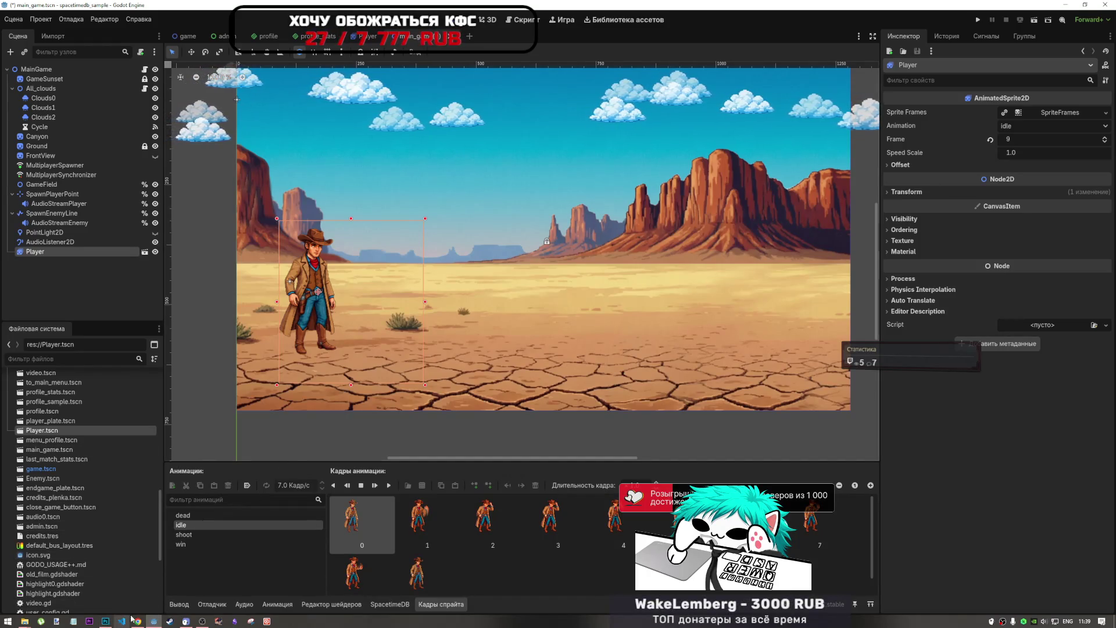
Step: Point Photoshop's export save dialog into the empty dead1 folder
{"action": "mouse_move", "coordinate": [27, 621]}
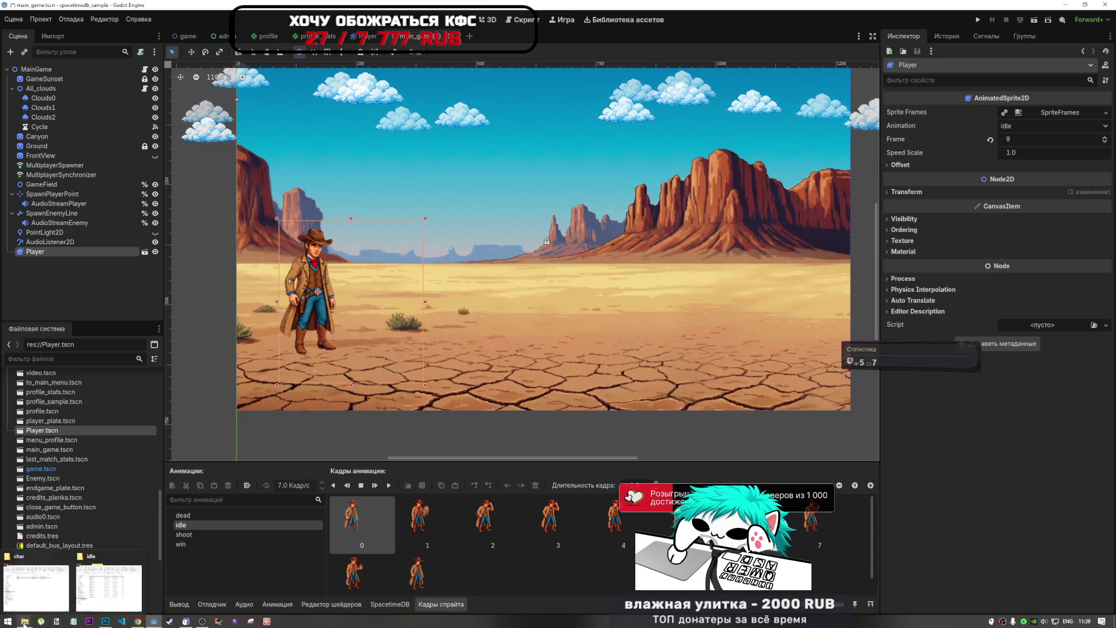
{"action": "left_click", "coordinate": [92, 594]}
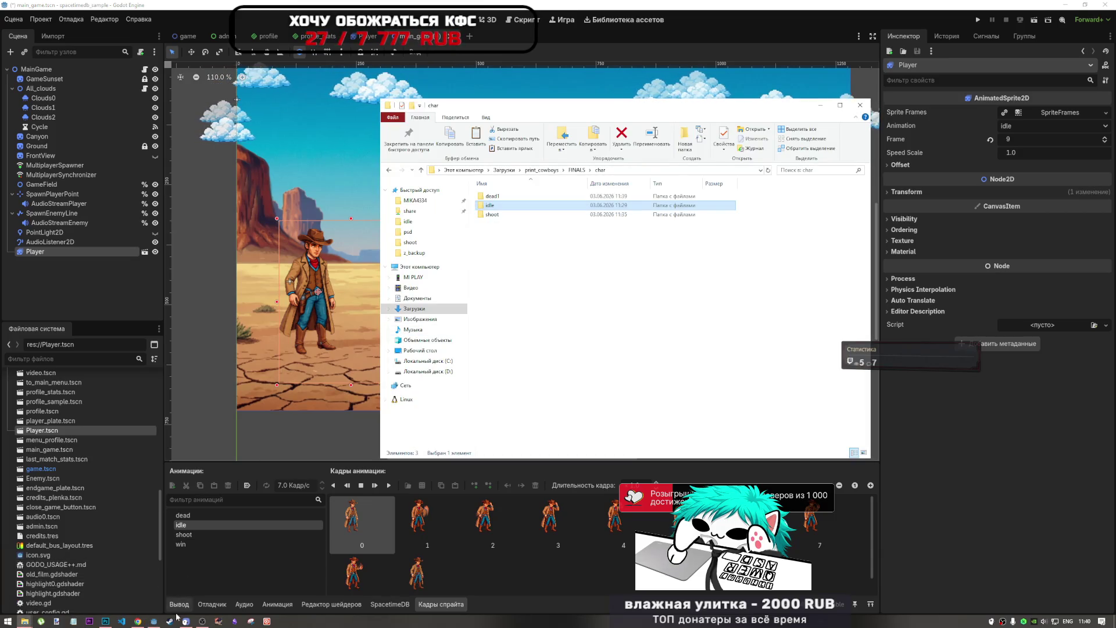
{"action": "left_click", "coordinate": [105, 621]}
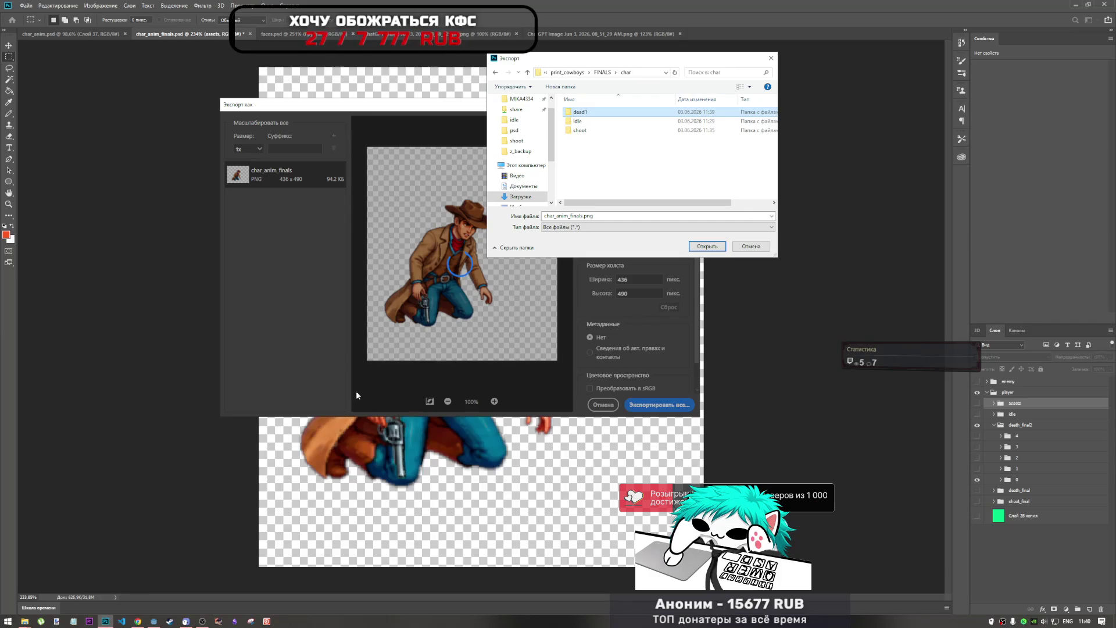
{"action": "double_click", "coordinate": [589, 116]}
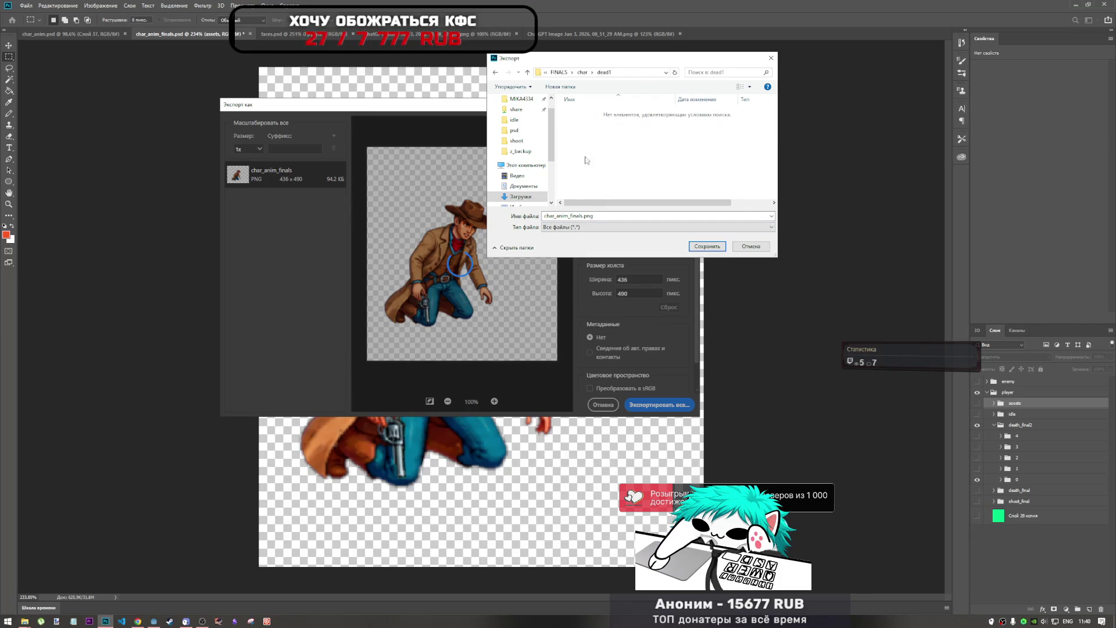
Step: Save the kneeling frame as 0.png in dead1, then hide that layer
{"action": "left_click", "coordinate": [583, 216]}
{"action": "left_click_drag", "start_coordinate": [584, 216], "coordinate": [544, 216]}
{"action": "type", "text": "0"}
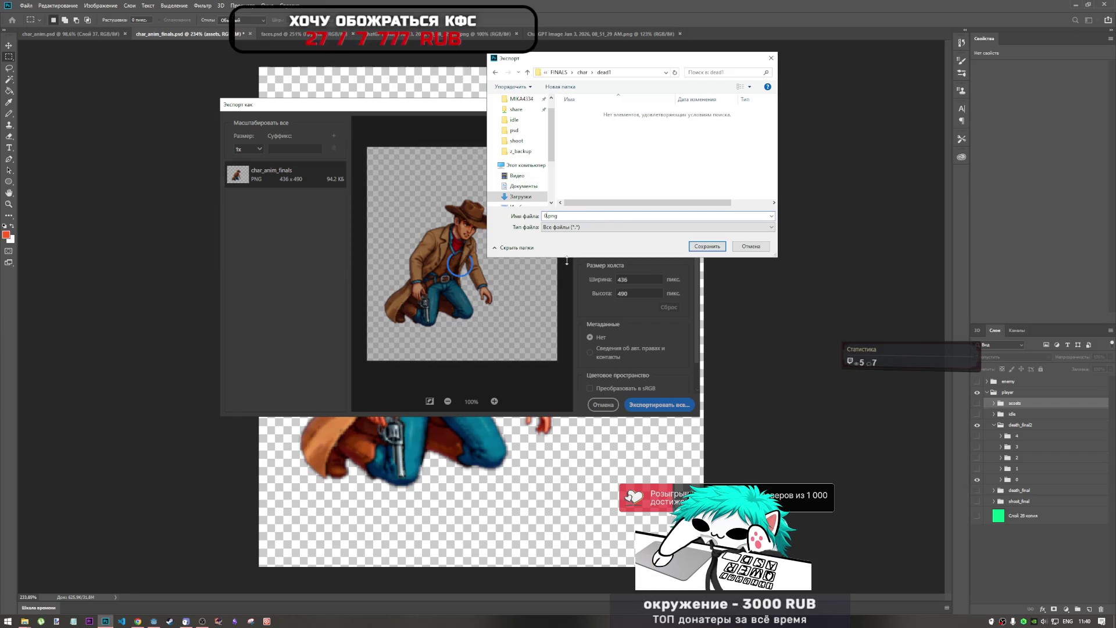
{"action": "left_click", "coordinate": [708, 247]}
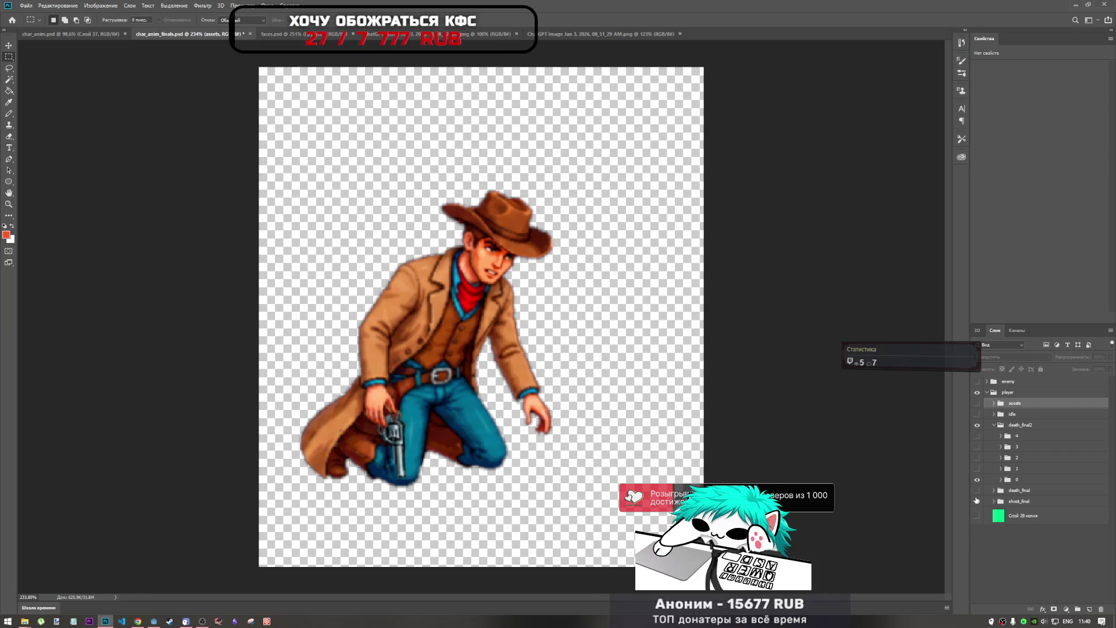
{"action": "left_click", "coordinate": [977, 479]}
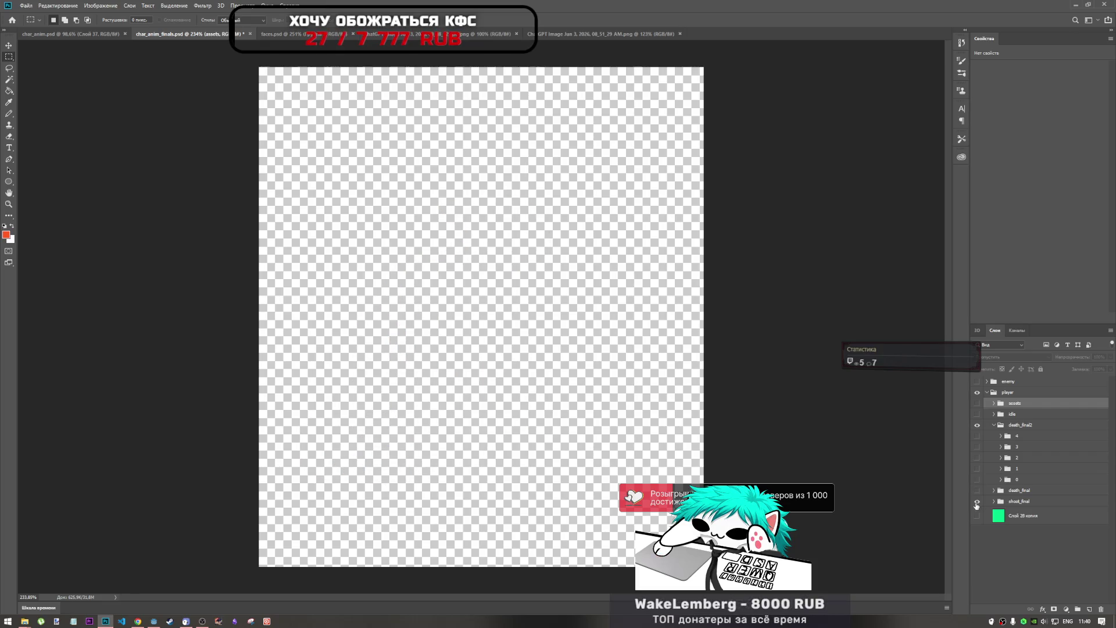
Step: Expand shoot_final, preview frames 0 and 1, and select frame 10
{"action": "left_click", "coordinate": [993, 501]}
{"action": "scroll", "coordinate": [981, 511], "scroll_direction": "down", "scroll_amount": 5}
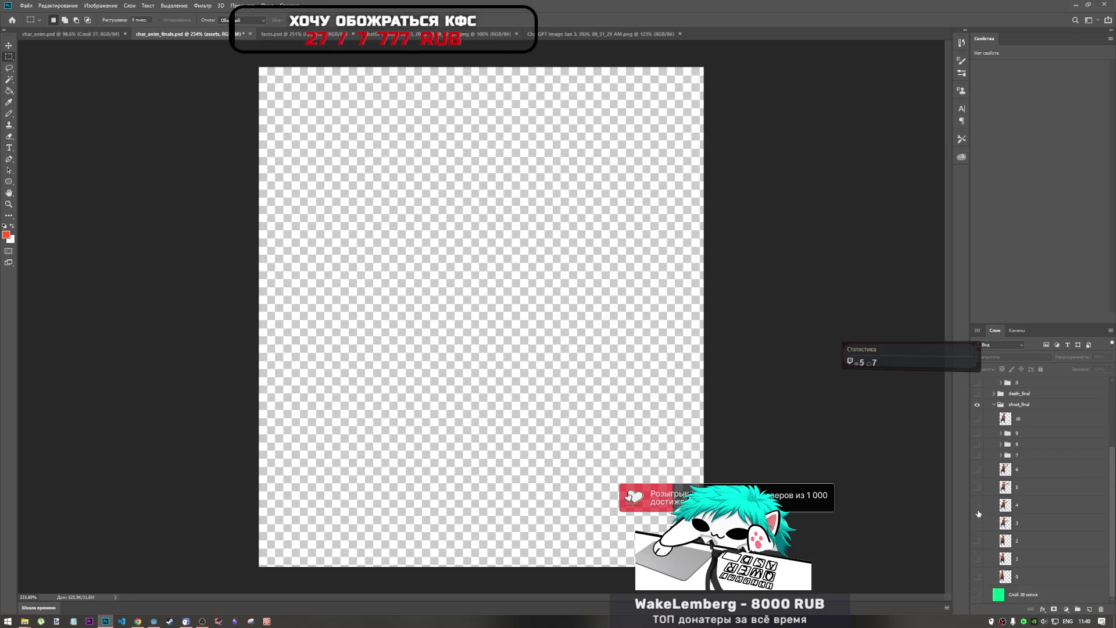
{"action": "left_click", "coordinate": [977, 577]}
{"action": "left_click", "coordinate": [977, 577]}
{"action": "left_click", "coordinate": [977, 559]}
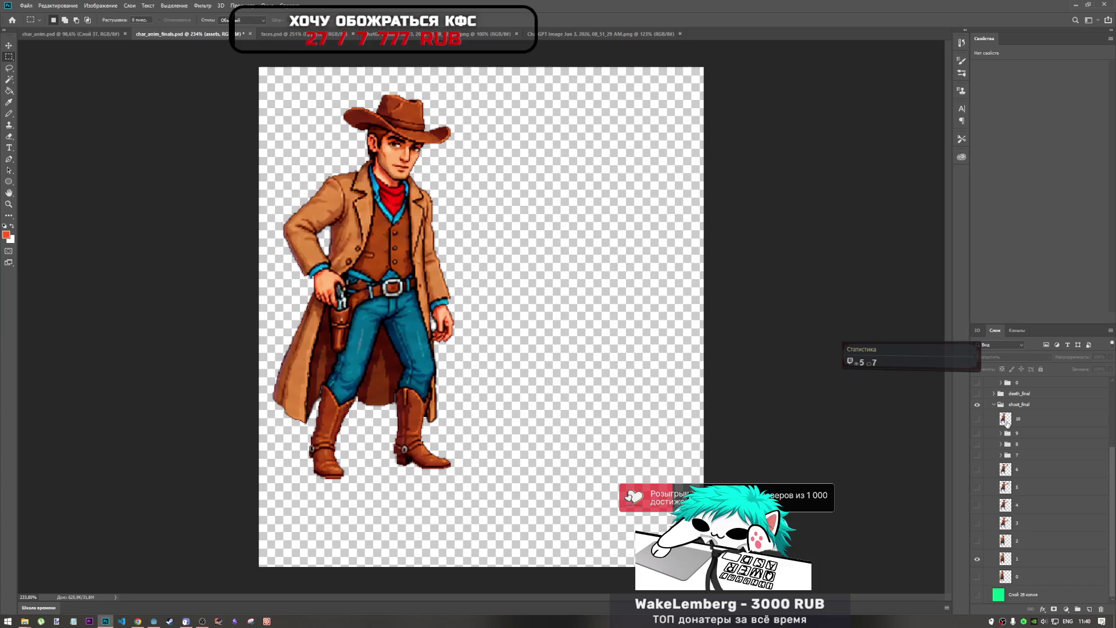
{"action": "left_click", "coordinate": [1007, 419]}
{"action": "scroll", "coordinate": [1006, 431], "scroll_direction": "up", "scroll_amount": 3}
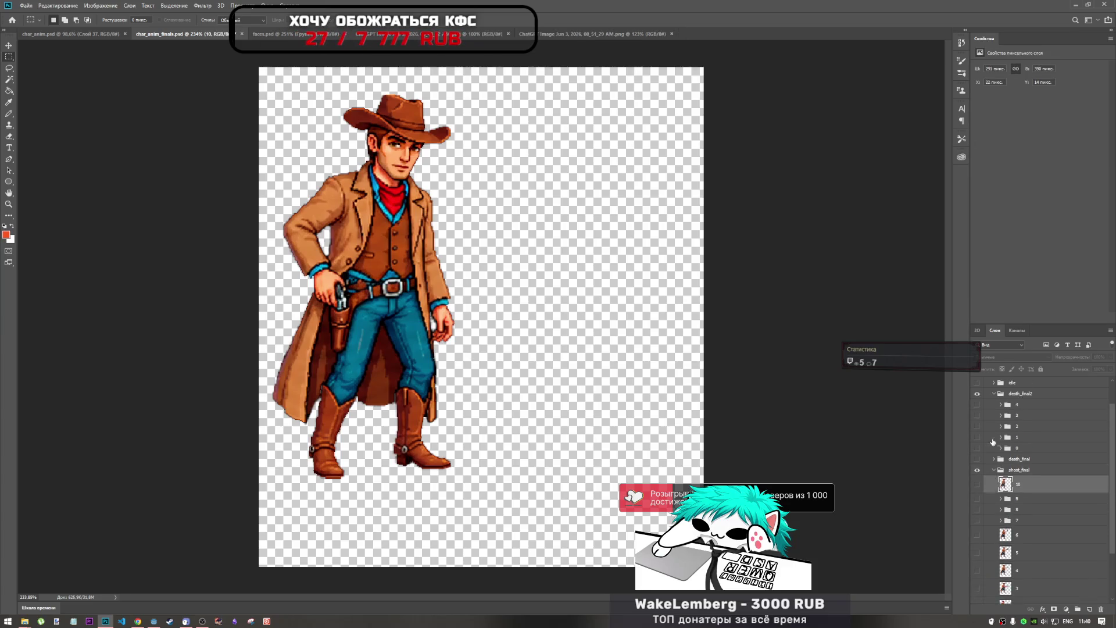
Step: Turn the kneeling death frame 0 back on and compare it with the standing cowboy frame
{"action": "left_click", "coordinate": [978, 482]}
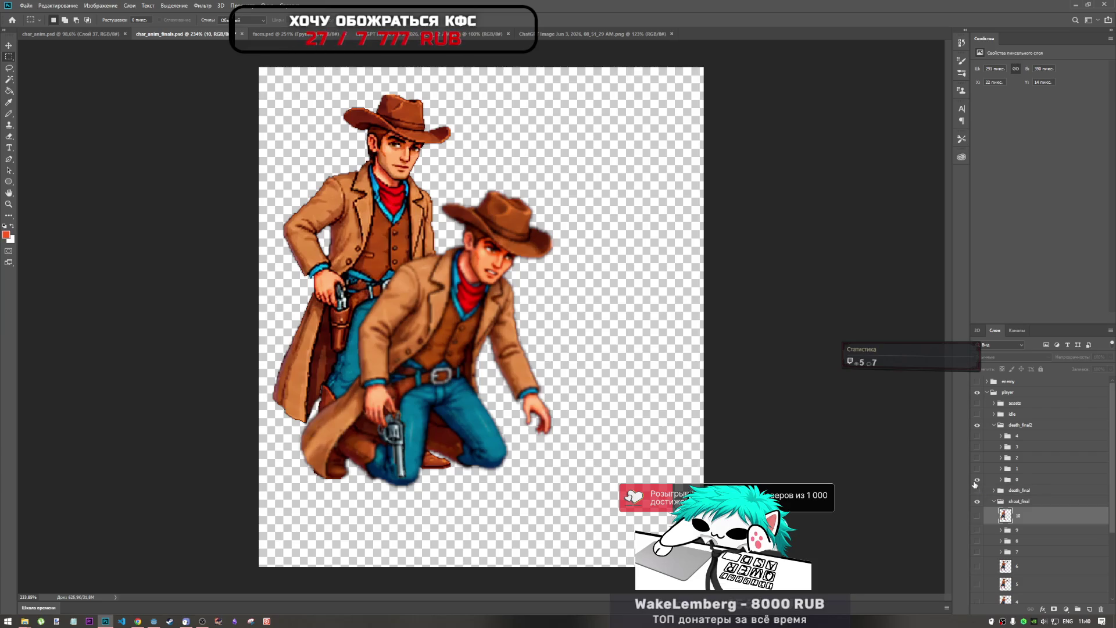
{"action": "left_click", "coordinate": [977, 482]}
{"action": "left_click", "coordinate": [978, 481]}
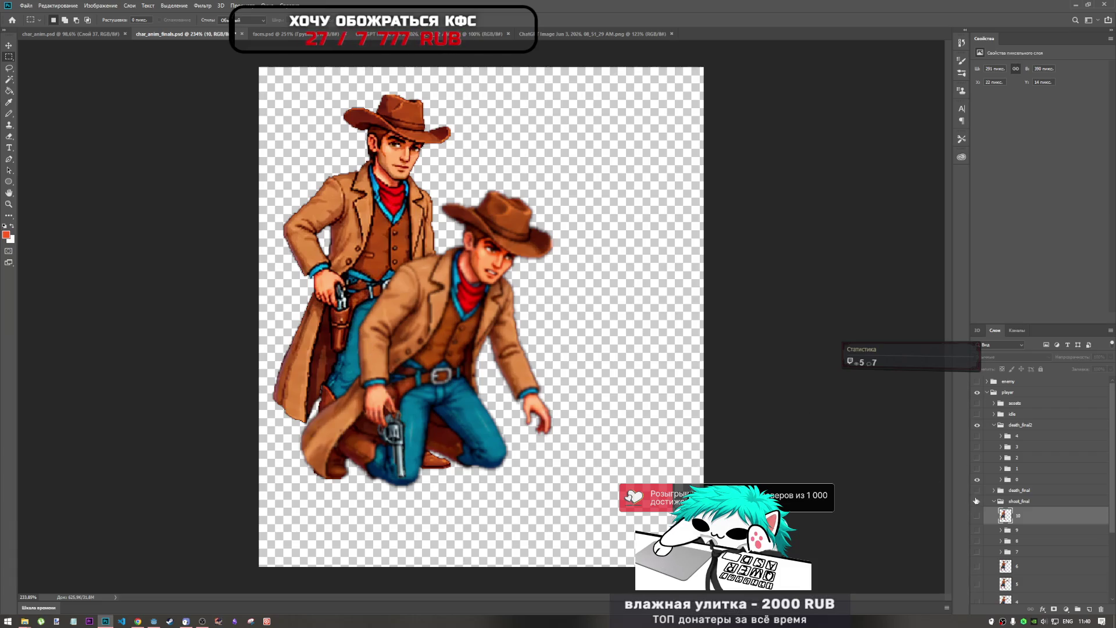
{"action": "scroll", "coordinate": [977, 501], "scroll_direction": "down", "scroll_amount": 1}
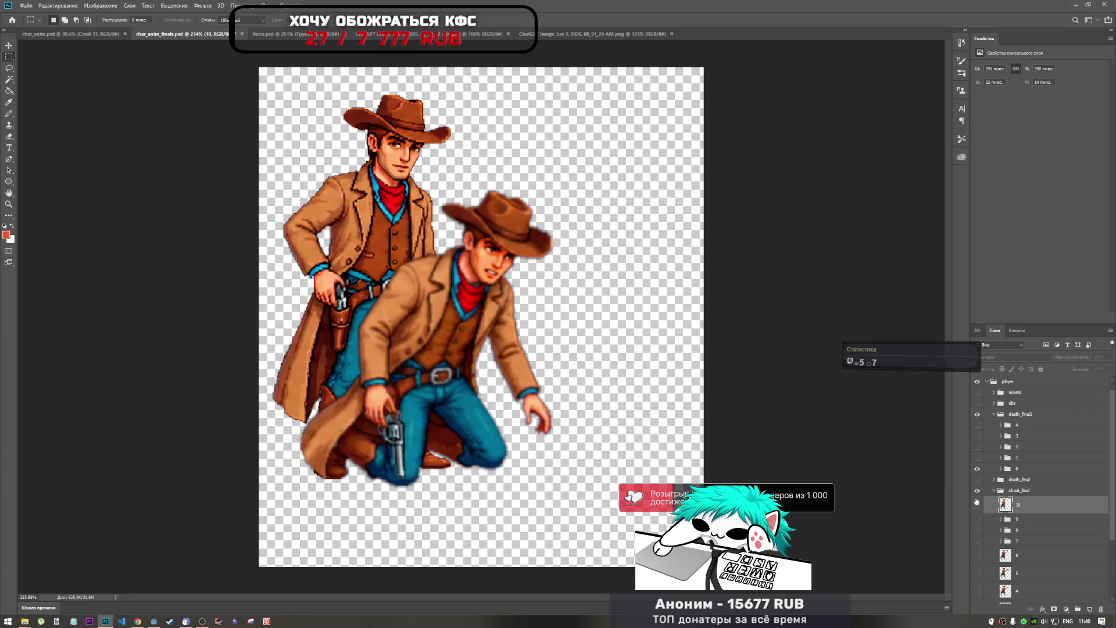
{"action": "scroll", "coordinate": [978, 512], "scroll_direction": "down", "scroll_amount": 3}
{"action": "left_click", "coordinate": [979, 559]}
{"action": "left_click", "coordinate": [979, 559]}
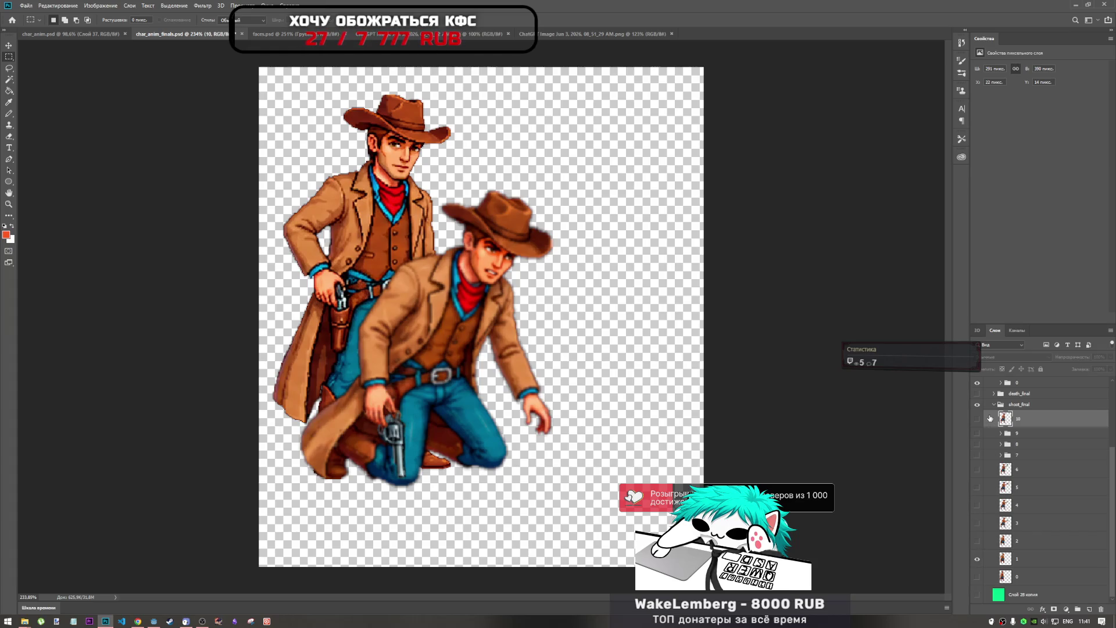
{"action": "scroll", "coordinate": [990, 419], "scroll_direction": "up", "scroll_amount": 3}
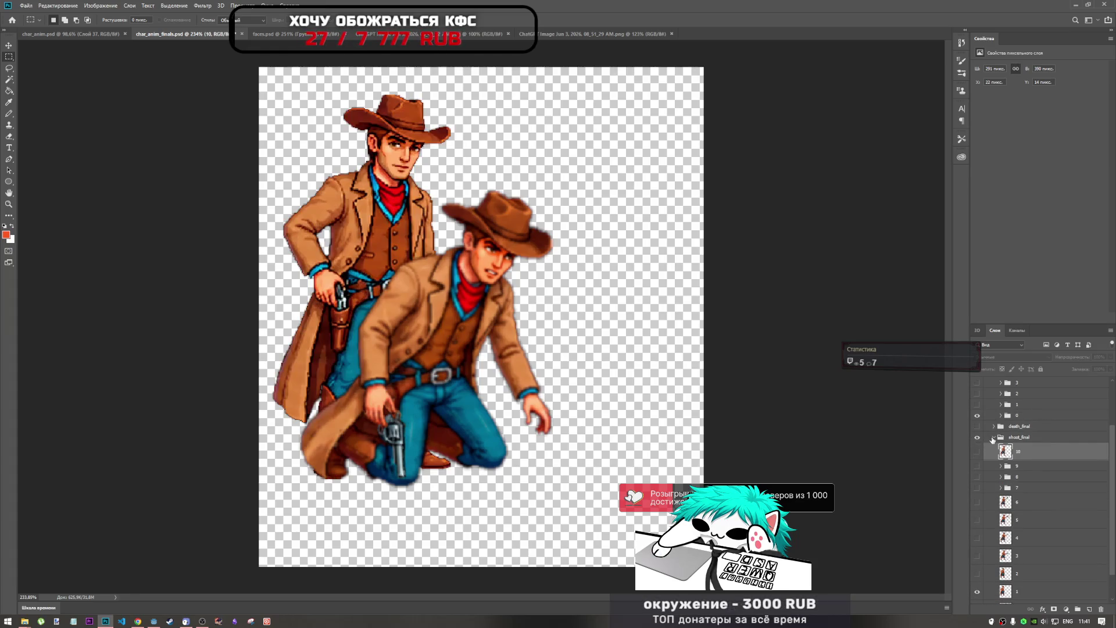
Step: Collapse the shoot_final group and hide it
{"action": "left_click", "coordinate": [993, 437]}
{"action": "left_click", "coordinate": [979, 501]}
{"action": "left_click", "coordinate": [978, 501]}
{"action": "left_click", "coordinate": [978, 501]}
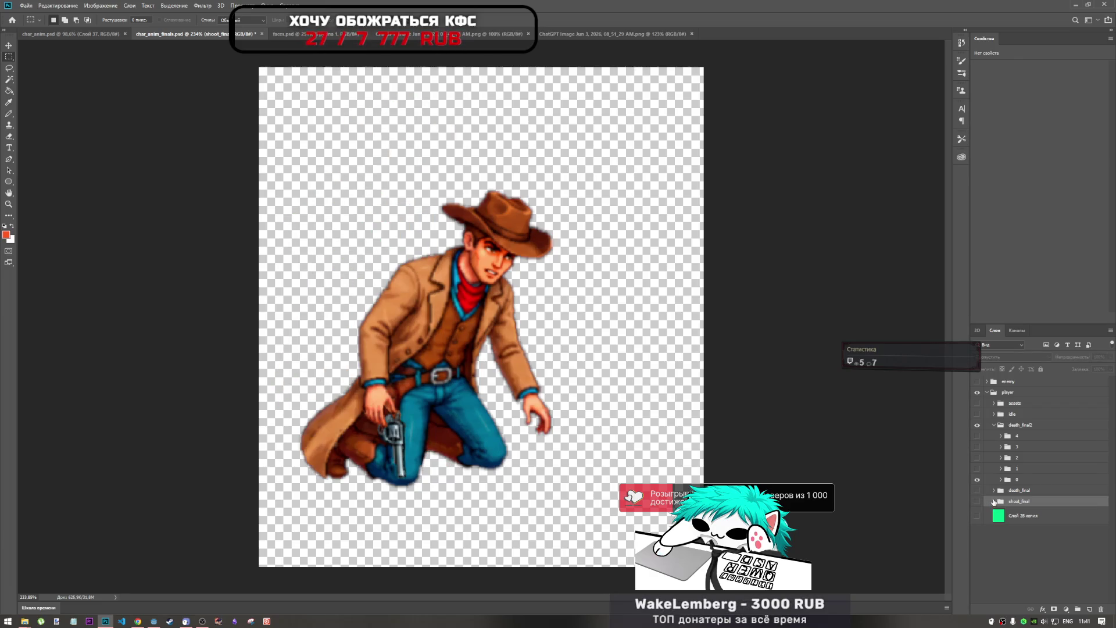
Step: Briefly preview the idle group's standing cowboy beside the kneeling death frame 0, then hide it
{"action": "left_click", "coordinate": [977, 479]}
{"action": "left_click", "coordinate": [977, 480]}
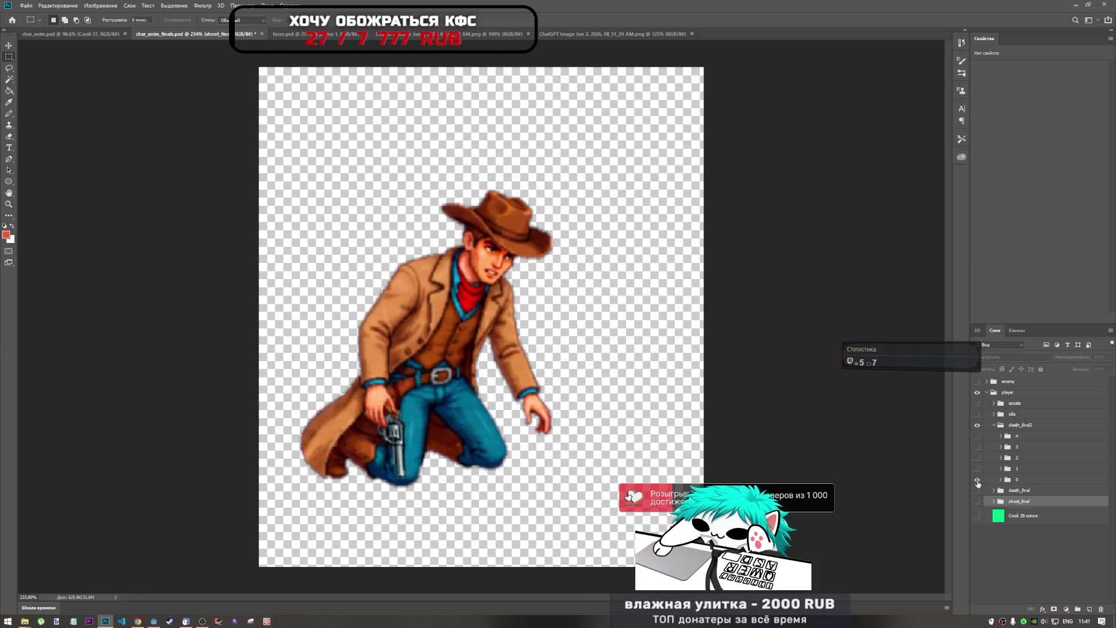
{"action": "left_click", "coordinate": [977, 413]}
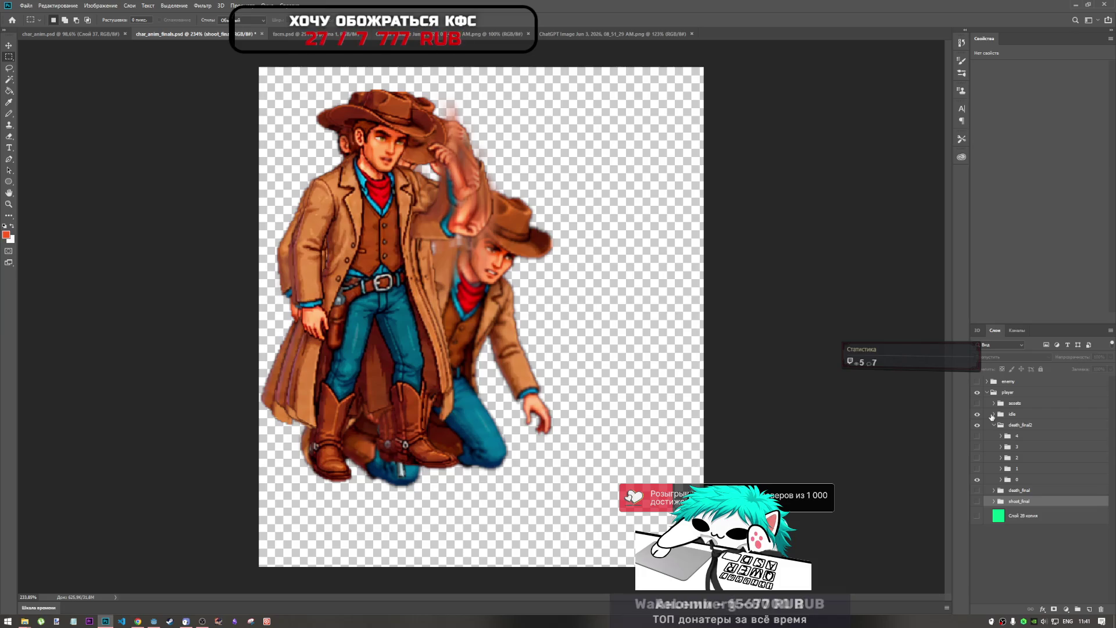
{"action": "left_click", "coordinate": [977, 414]}
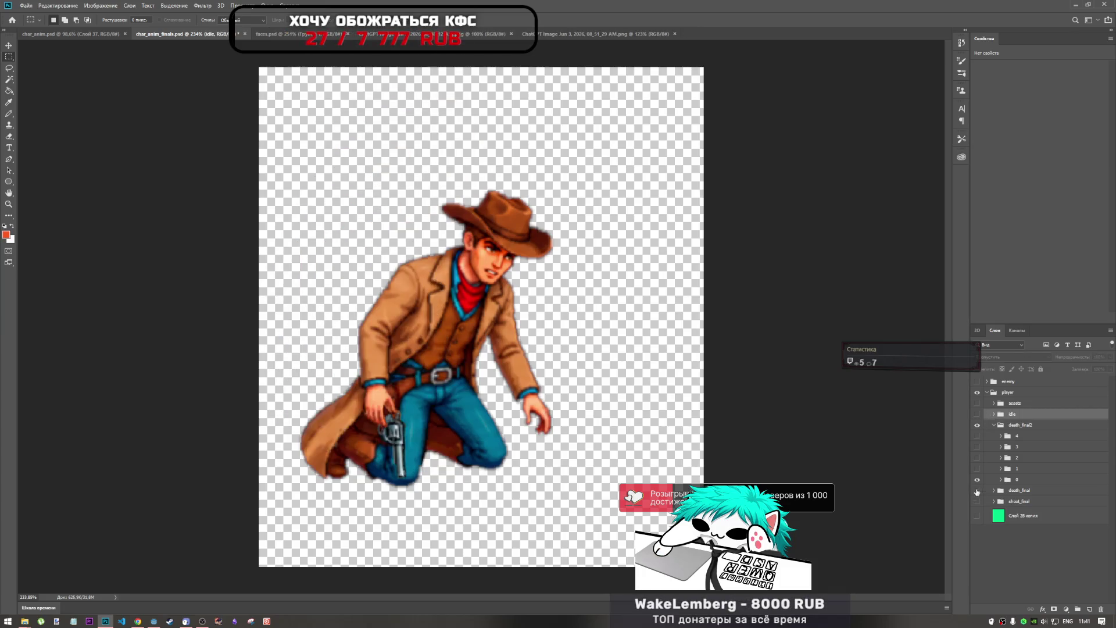
Step: Show and expand the shoot_final group, select its layer 1, and leave that frame hidden
{"action": "left_click", "coordinate": [977, 501]}
{"action": "left_click", "coordinate": [993, 501]}
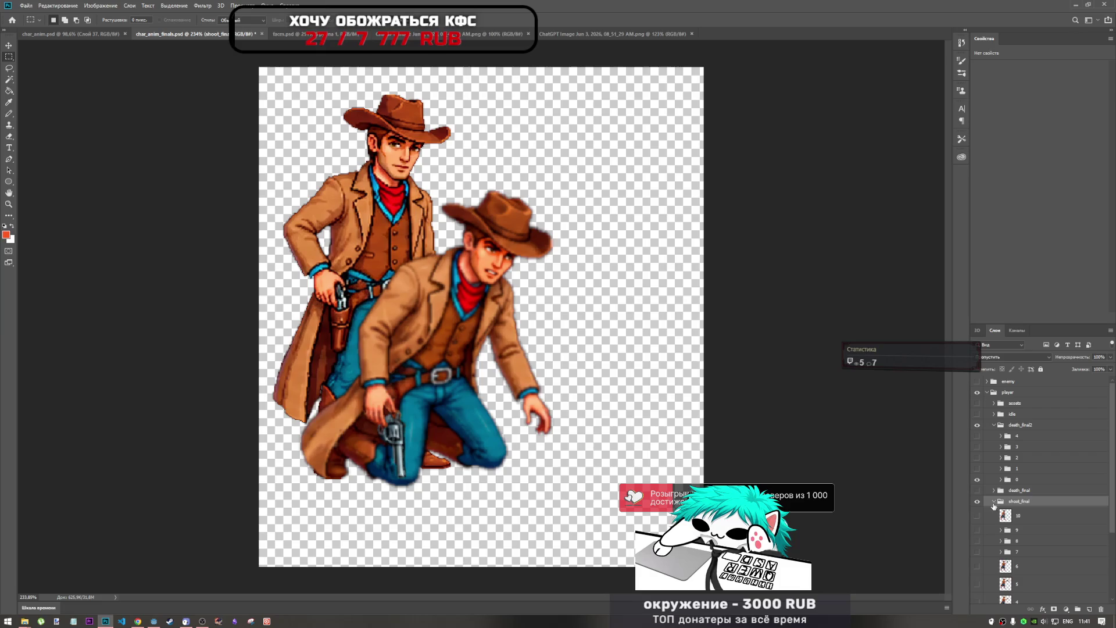
{"action": "scroll", "coordinate": [993, 522], "scroll_direction": "down", "scroll_amount": 3}
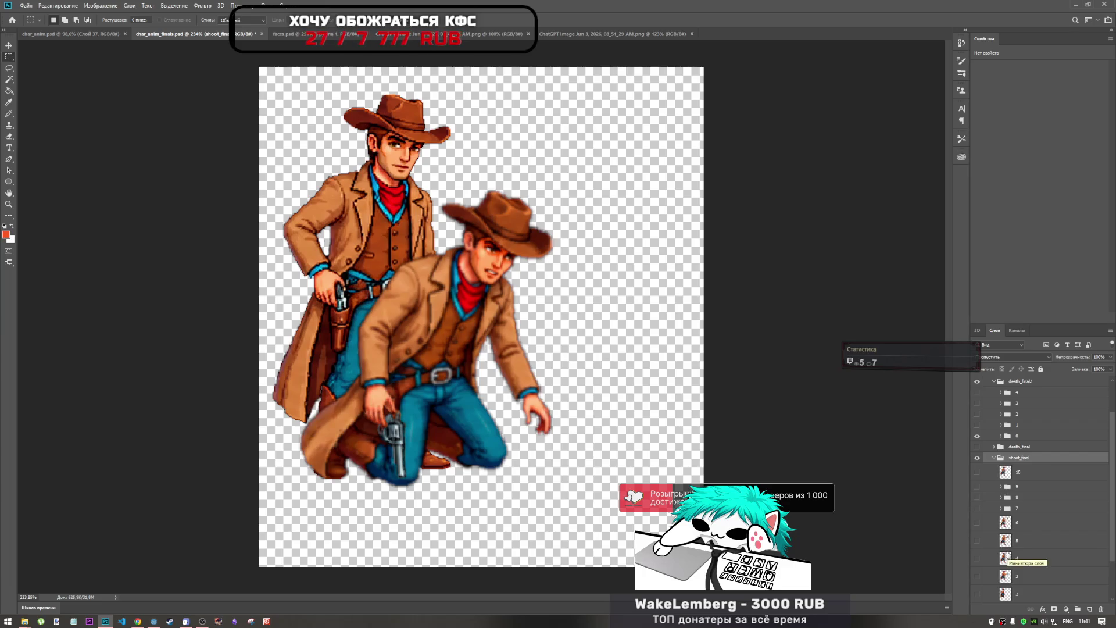
{"action": "scroll", "coordinate": [985, 504], "scroll_direction": "down", "scroll_amount": 3}
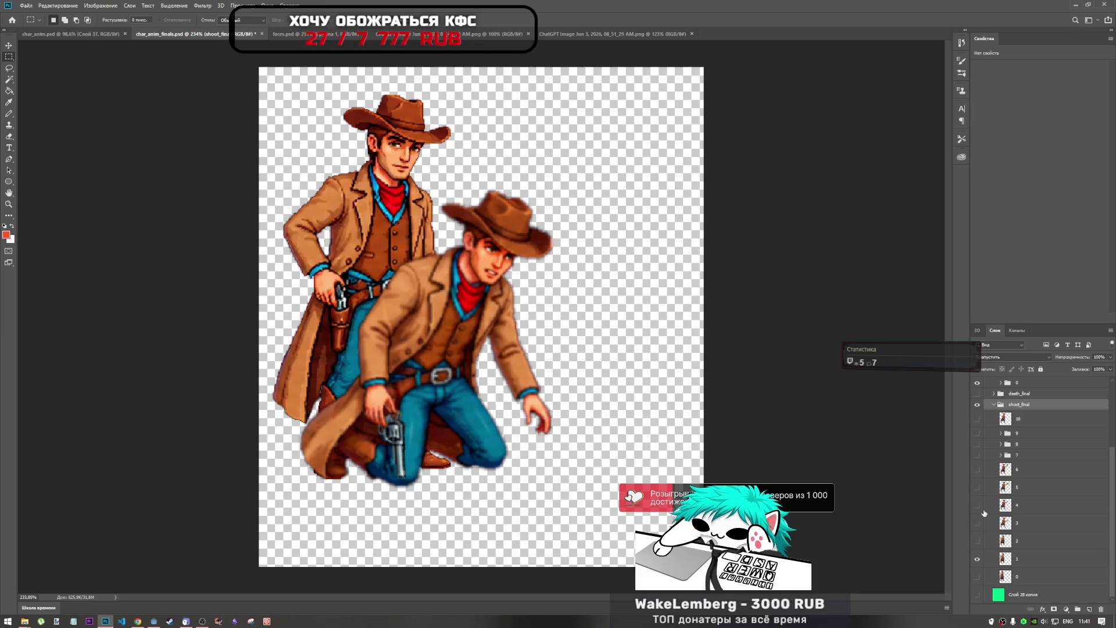
{"action": "left_click", "coordinate": [1023, 562]}
{"action": "left_click", "coordinate": [977, 561]}
{"action": "left_click", "coordinate": [977, 561]}
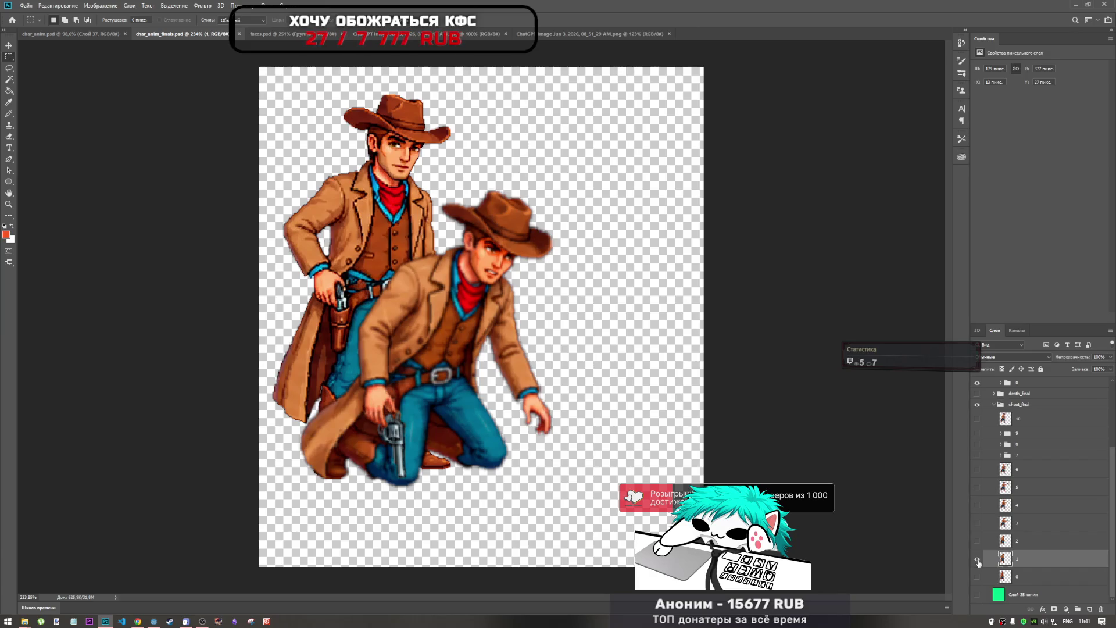
{"action": "left_click", "coordinate": [977, 560]}
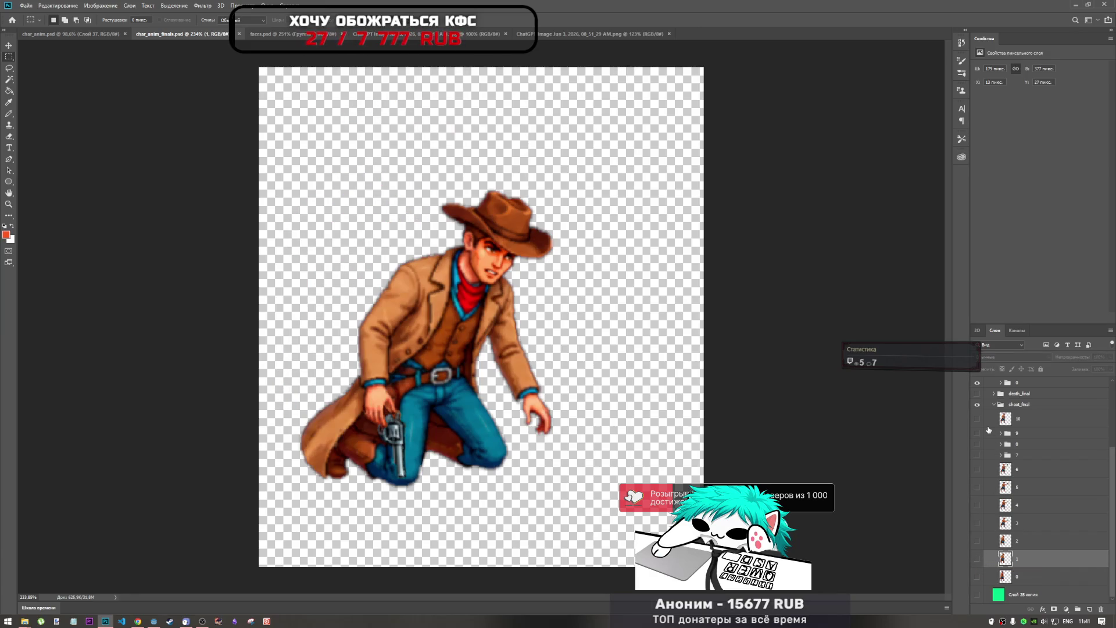
Step: Turn the idle group back on and expand it to list its frames
{"action": "scroll", "coordinate": [1001, 401], "scroll_direction": "up", "scroll_amount": 2}
{"action": "scroll", "coordinate": [1001, 401], "scroll_direction": "up", "scroll_amount": 5}
{"action": "left_click", "coordinate": [977, 414]}
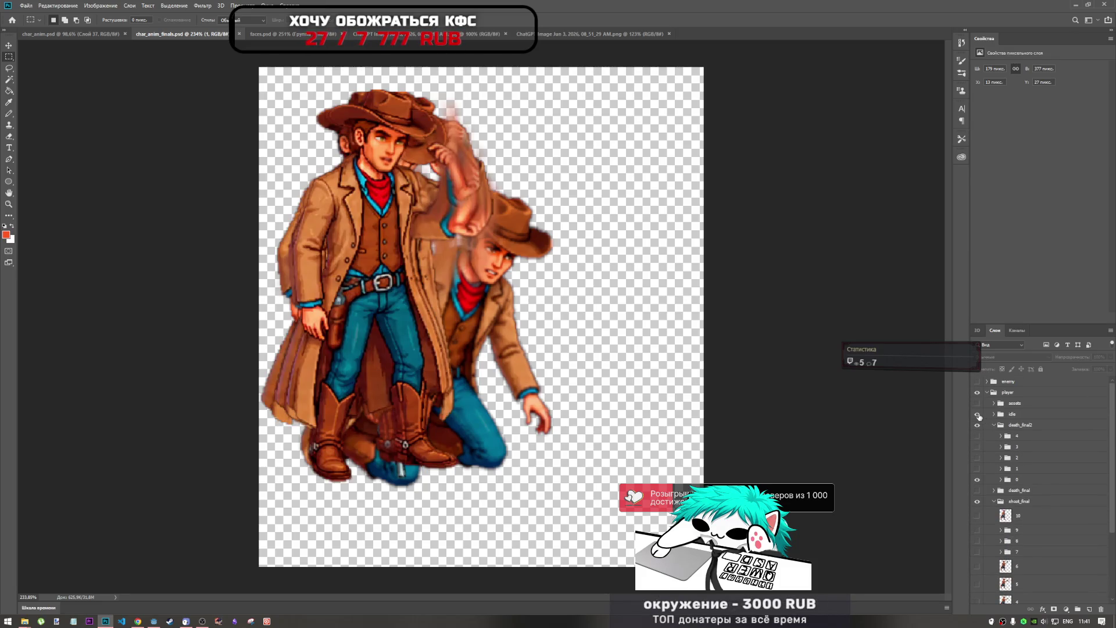
{"action": "left_click", "coordinate": [994, 413]}
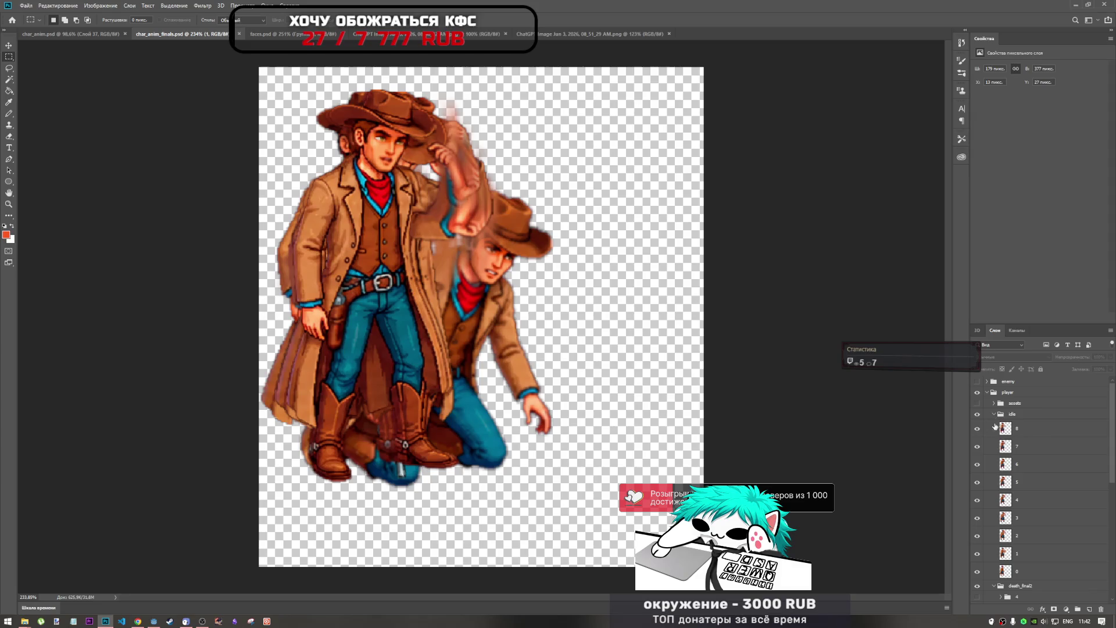
Step: Hide the stacked idle frames 8 through 1
{"action": "left_click", "coordinate": [977, 553]}
{"action": "left_click", "coordinate": [977, 482]}
{"action": "left_click", "coordinate": [977, 464]}
{"action": "left_click", "coordinate": [977, 446]}
{"action": "left_click", "coordinate": [977, 429]}
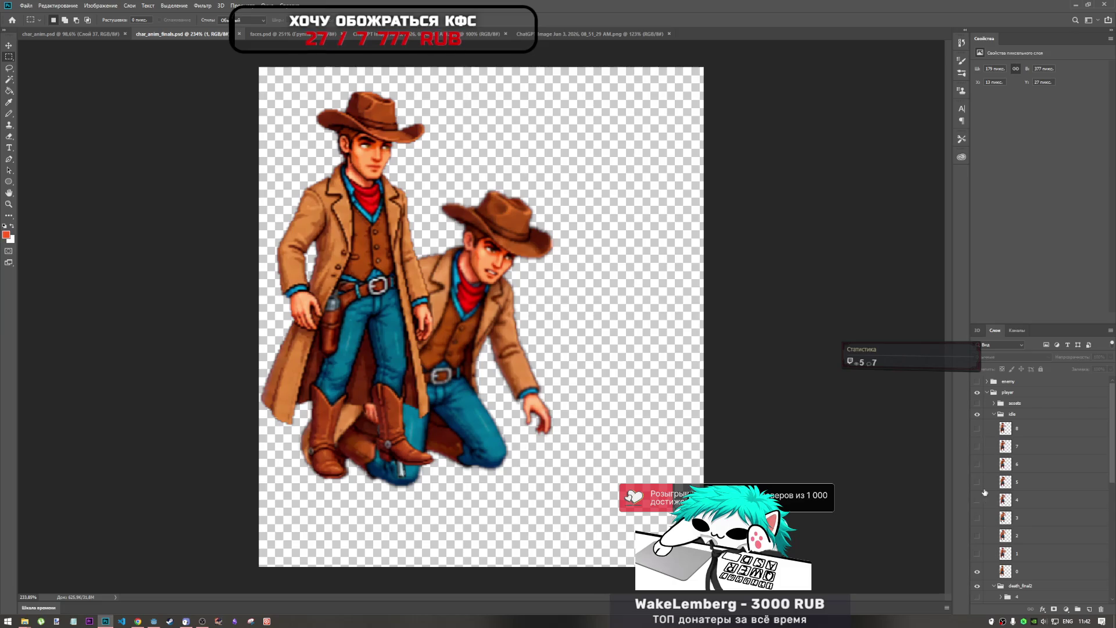
Step: Select idle frames 8 through 1, dismiss their context menu, switch to the Move tool, and select frame 1
{"action": "left_click", "coordinate": [1034, 552]}
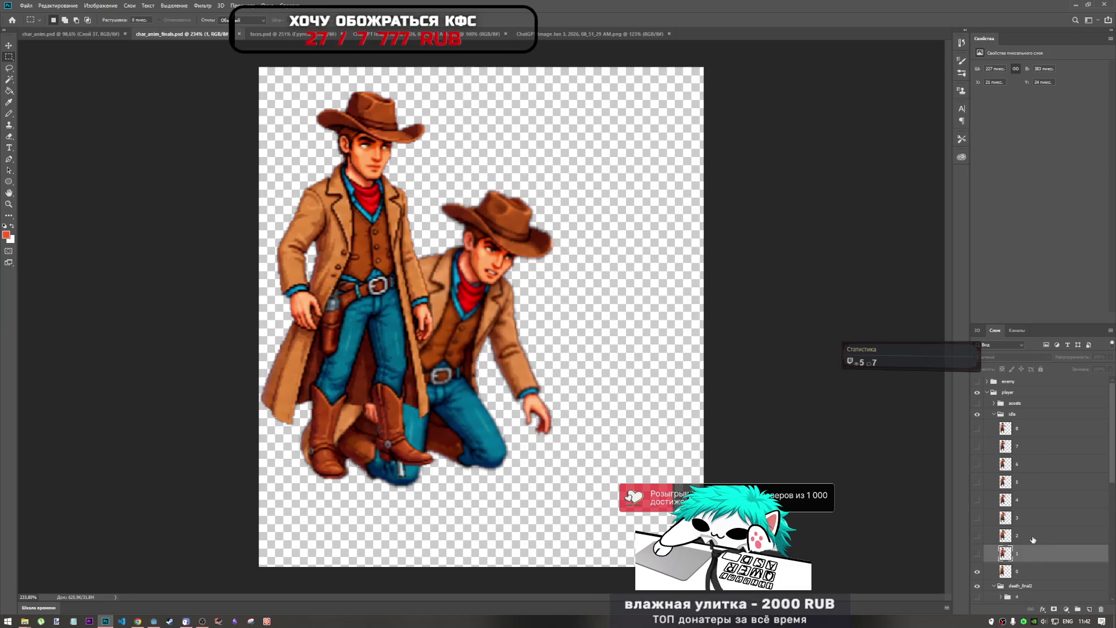
{"action": "left_click", "coordinate": [1030, 429], "text": "shift"}
{"action": "right_click", "coordinate": [1030, 429]}
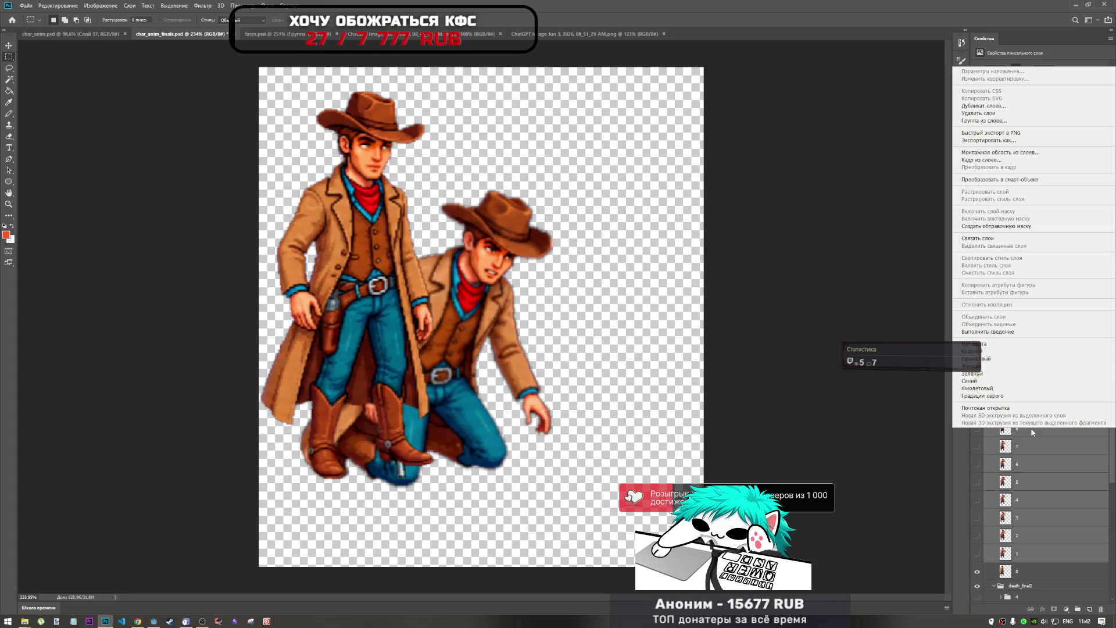
{"action": "key", "text": "Escape"}
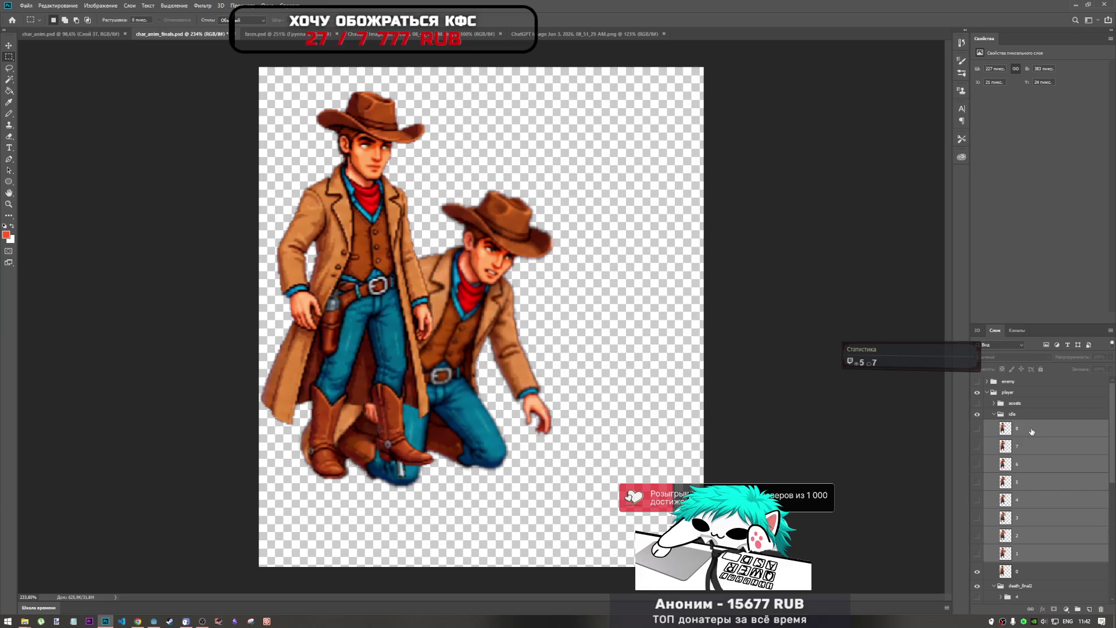
{"action": "key", "text": "v"}
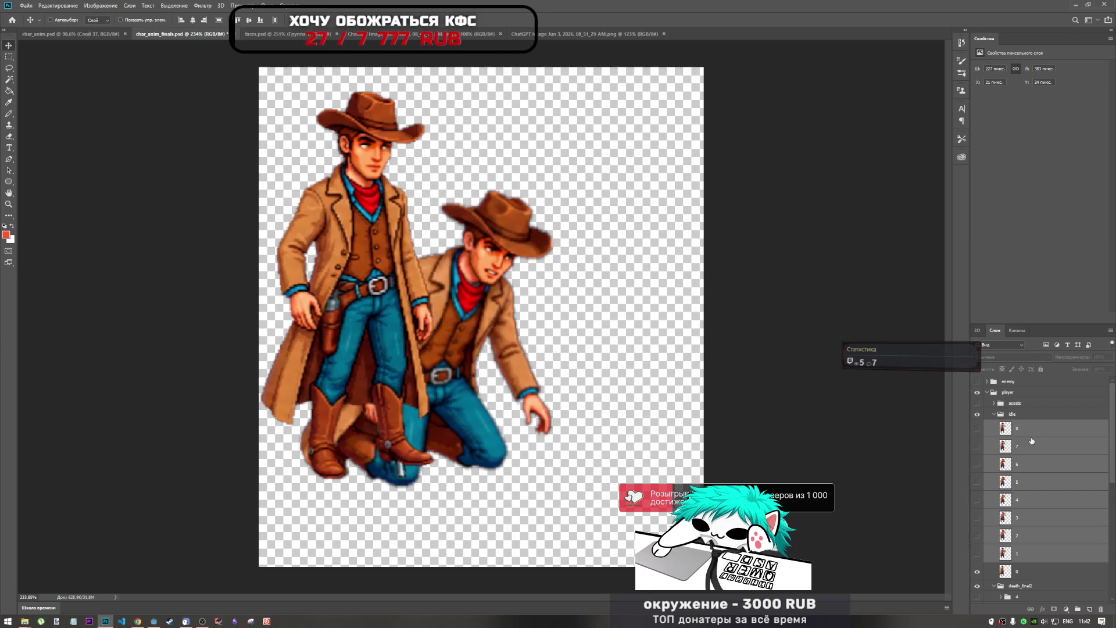
{"action": "left_click", "coordinate": [1033, 556]}
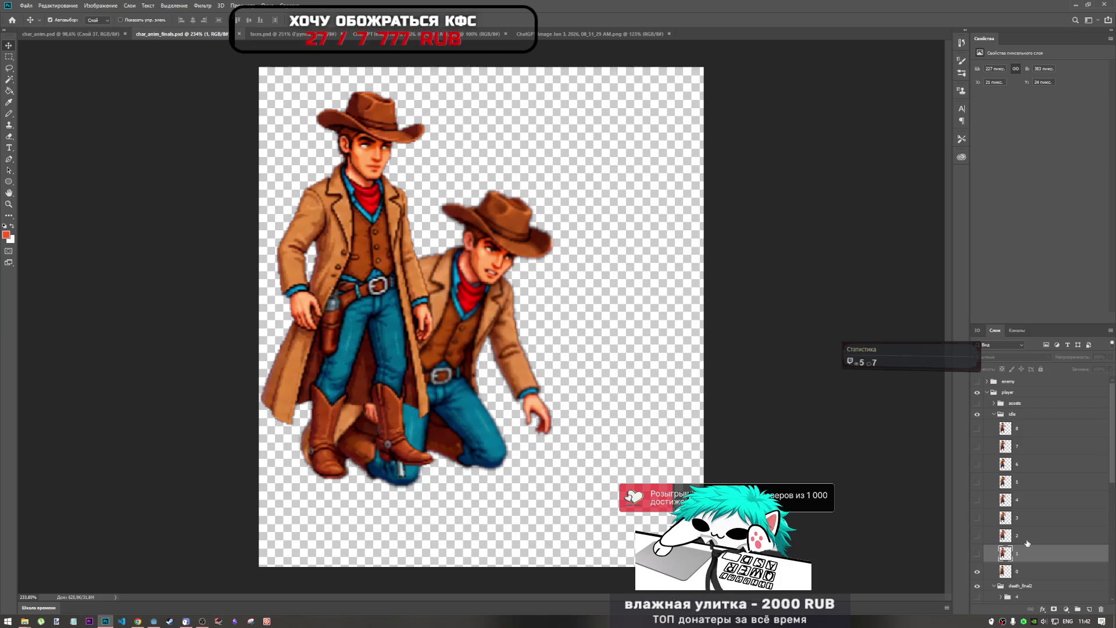
Step: Flick idle frame 8 on and off to compare poses, then show idle frames 7 through 4
{"action": "left_click", "coordinate": [1033, 432], "text": "shift"}
{"action": "left_click", "coordinate": [978, 429]}
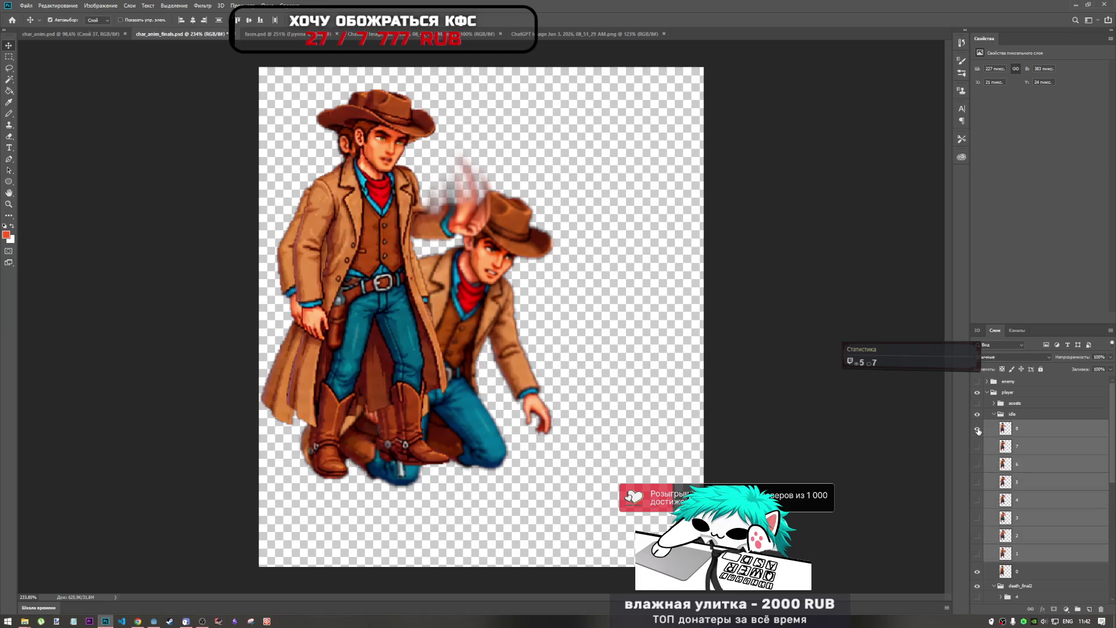
{"action": "left_click", "coordinate": [978, 429], "text": "alt"}
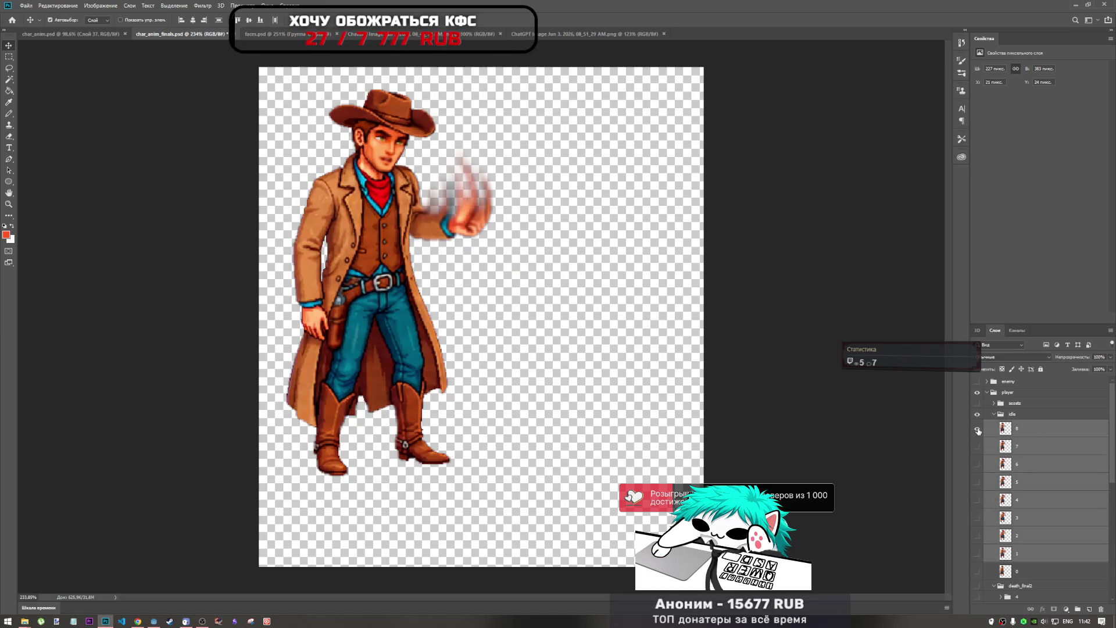
{"action": "left_click", "coordinate": [977, 430], "text": "alt"}
{"action": "left_click", "coordinate": [978, 430]}
{"action": "left_click", "coordinate": [977, 429]}
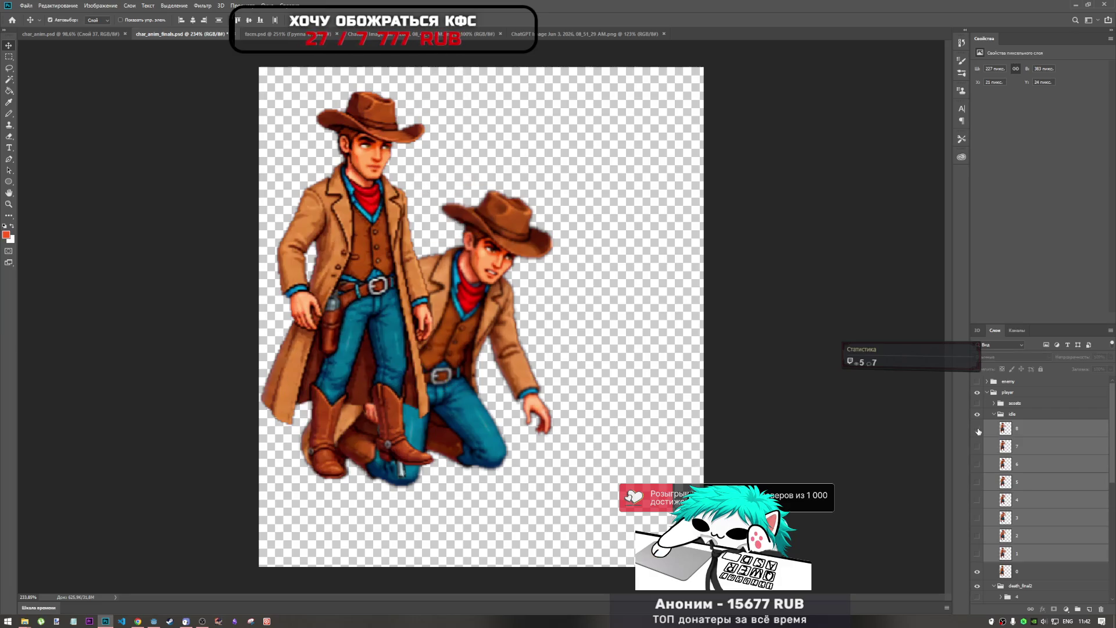
{"action": "left_click", "coordinate": [978, 430]}
{"action": "left_click", "coordinate": [977, 430]}
{"action": "left_click", "coordinate": [978, 429]}
{"action": "left_click", "coordinate": [978, 430]}
{"action": "left_click", "coordinate": [977, 431]}
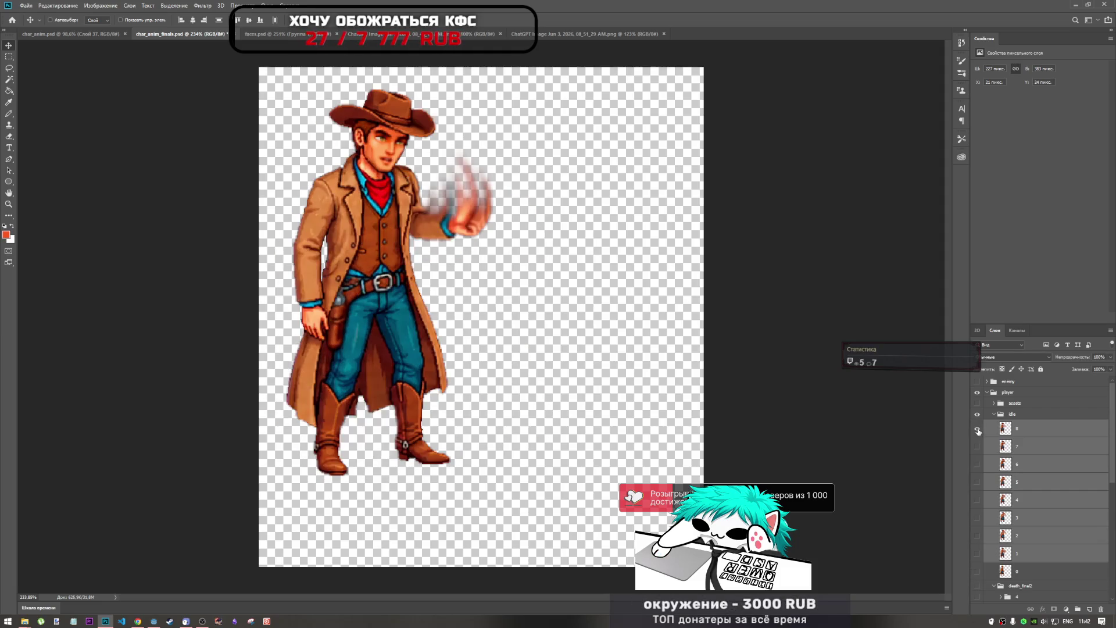
{"action": "left_click", "coordinate": [978, 432]}
{"action": "left_click", "coordinate": [977, 432]}
{"action": "left_click", "coordinate": [978, 432]}
{"action": "left_click", "coordinate": [978, 432]}
{"action": "left_click", "coordinate": [978, 433]}
{"action": "left_click", "coordinate": [977, 433]}
{"action": "left_click", "coordinate": [978, 433]}
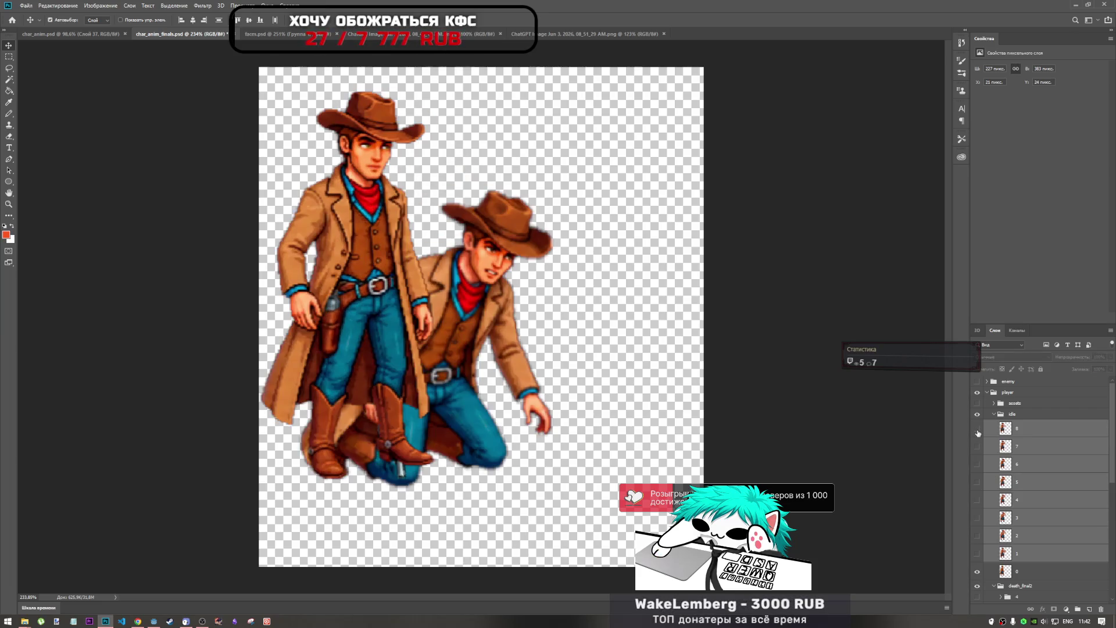
{"action": "left_click_drag", "start_coordinate": [981, 429], "coordinate": [978, 515]}
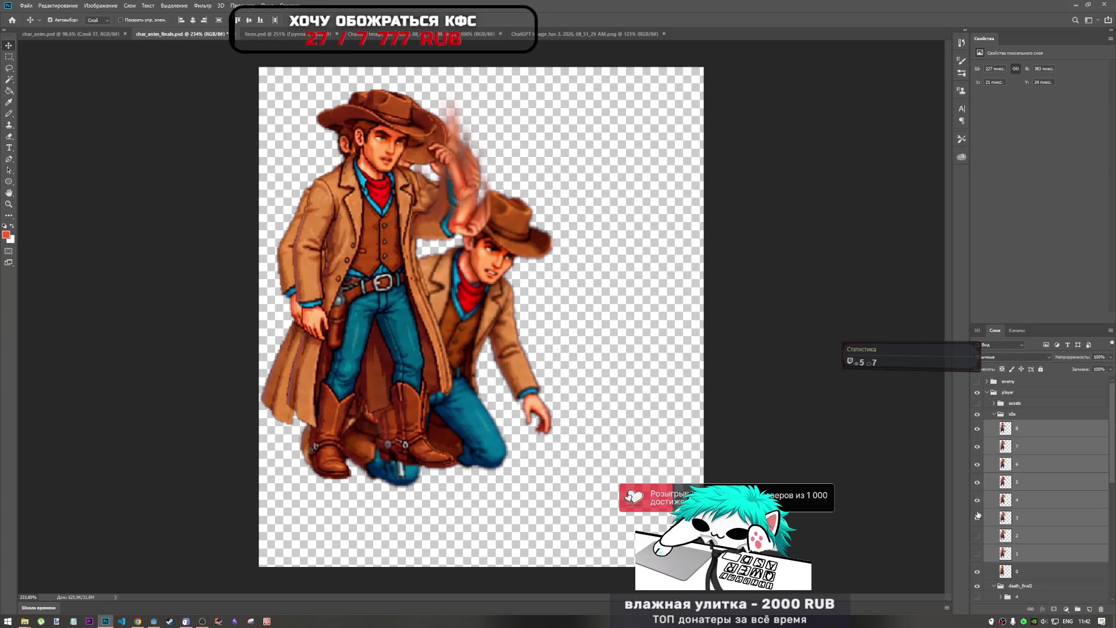
Step: Toggle the lower idle frames to compare the standing idle pose alone against all frames overlaid
{"action": "left_click", "coordinate": [977, 555], "text": "alt"}
{"action": "left_click", "coordinate": [976, 555], "text": "alt"}
{"action": "left_click", "coordinate": [977, 555], "text": "alt"}
{"action": "left_click", "coordinate": [977, 555], "text": "alt"}
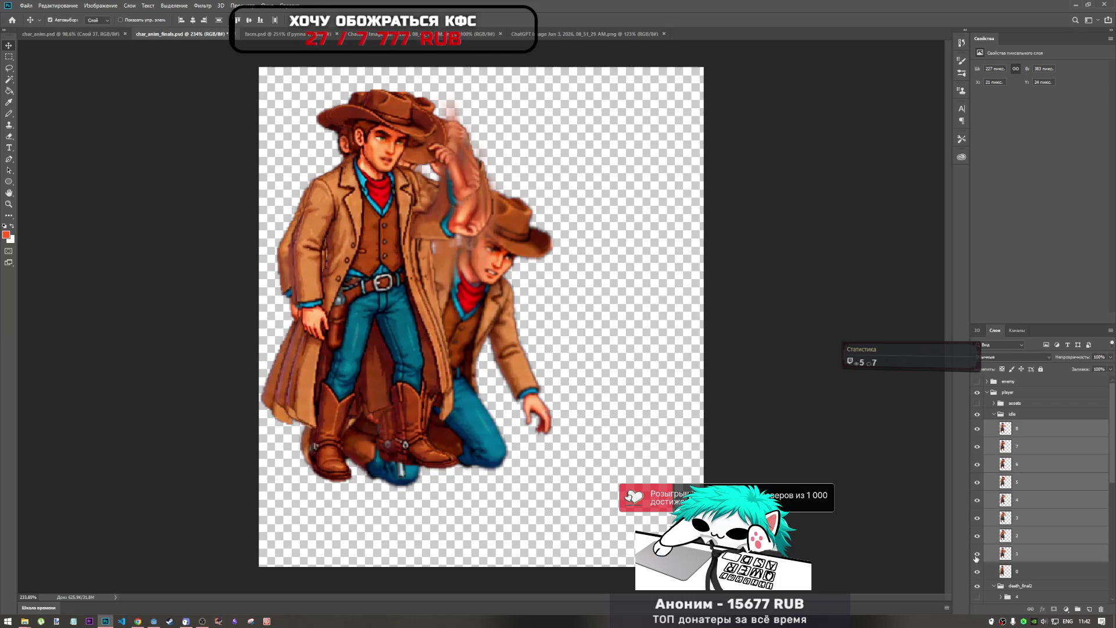
{"action": "left_click", "coordinate": [994, 414]}
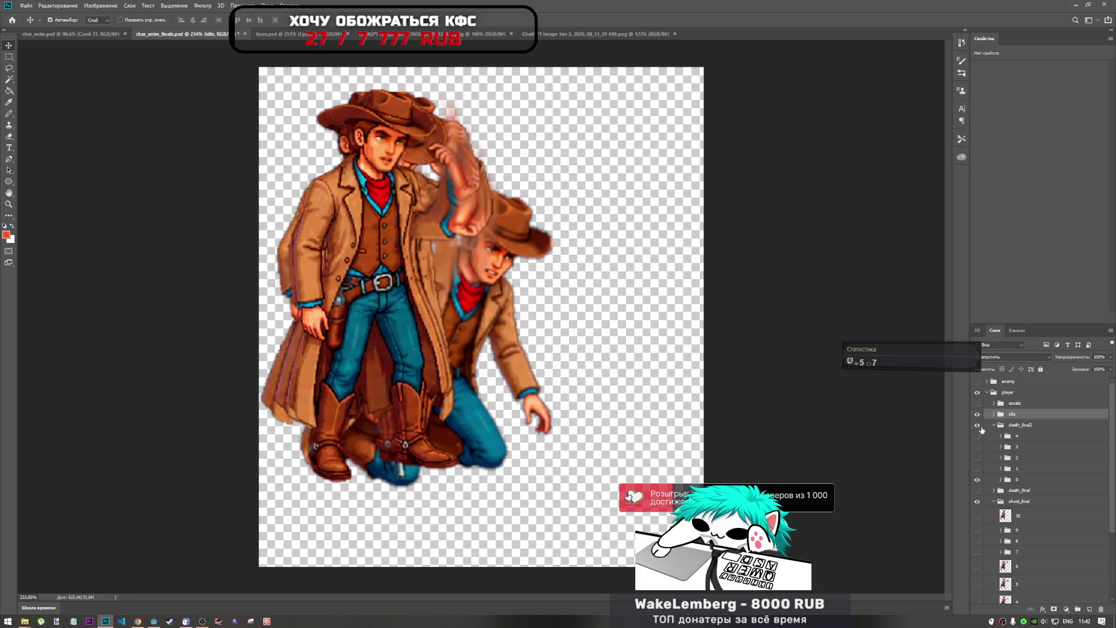
{"action": "left_click", "coordinate": [994, 414]}
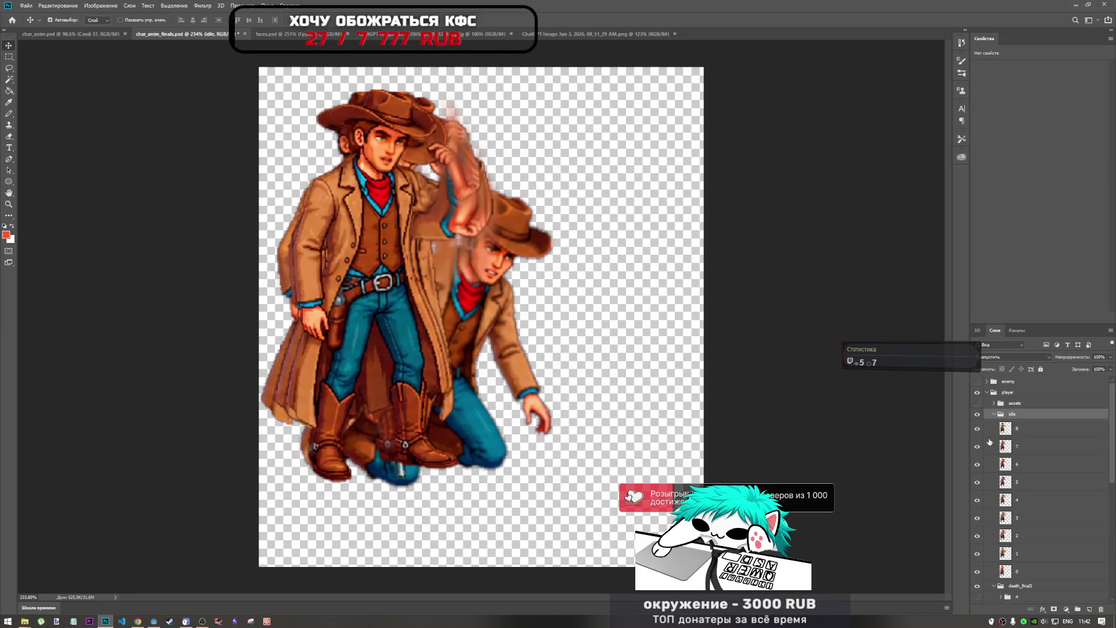
{"action": "scroll", "coordinate": [983, 510], "scroll_direction": "down", "scroll_amount": 2}
{"action": "left_click", "coordinate": [977, 529], "text": "alt"}
{"action": "left_click", "coordinate": [977, 529], "text": "alt"}
{"action": "left_click", "coordinate": [977, 530], "text": "alt"}
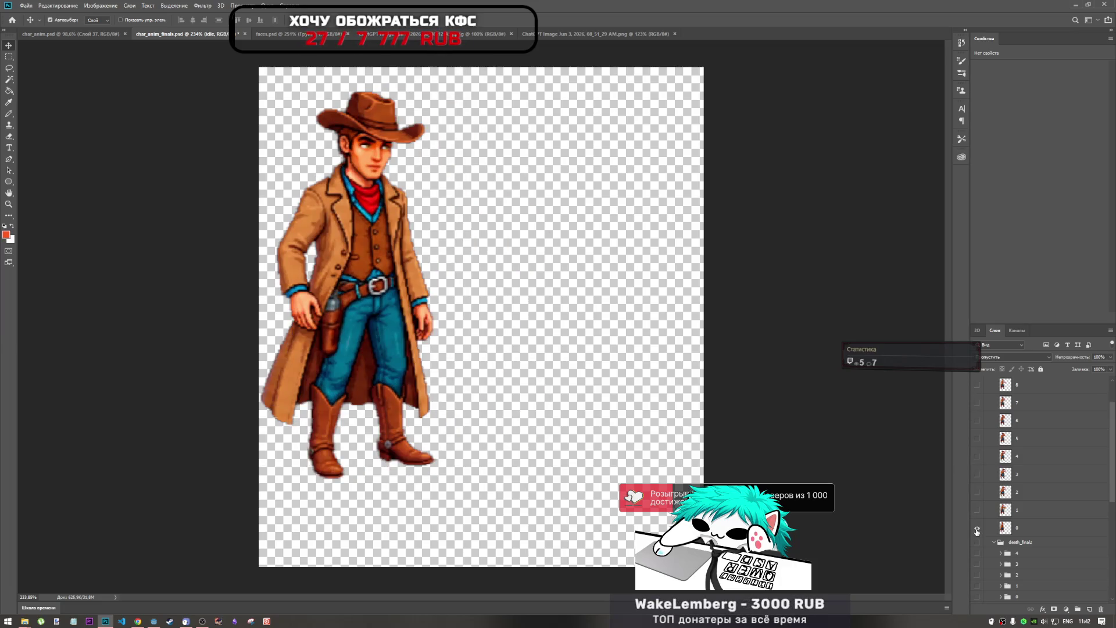
{"action": "left_click", "coordinate": [977, 530], "text": "alt"}
{"action": "scroll", "coordinate": [981, 515], "scroll_direction": "up", "scroll_amount": 2}
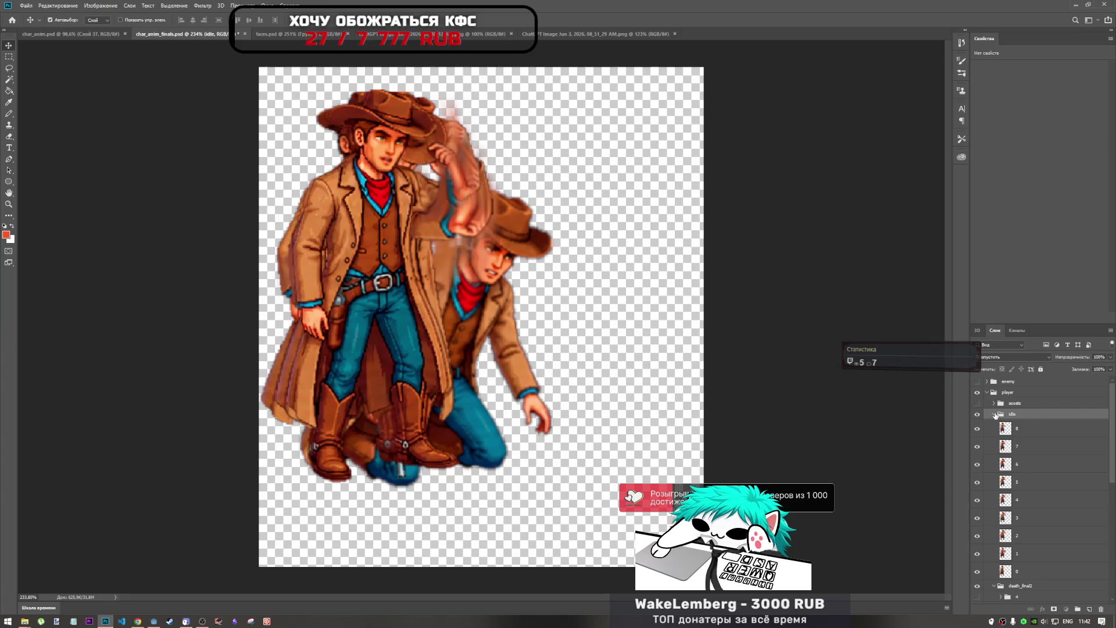
Step: Toggle the idle group's visibility and frames 8 through 1, then collapse the group
{"action": "left_click", "coordinate": [994, 414]}
{"action": "left_click", "coordinate": [978, 414]}
{"action": "left_click", "coordinate": [977, 415]}
{"action": "left_click", "coordinate": [978, 414]}
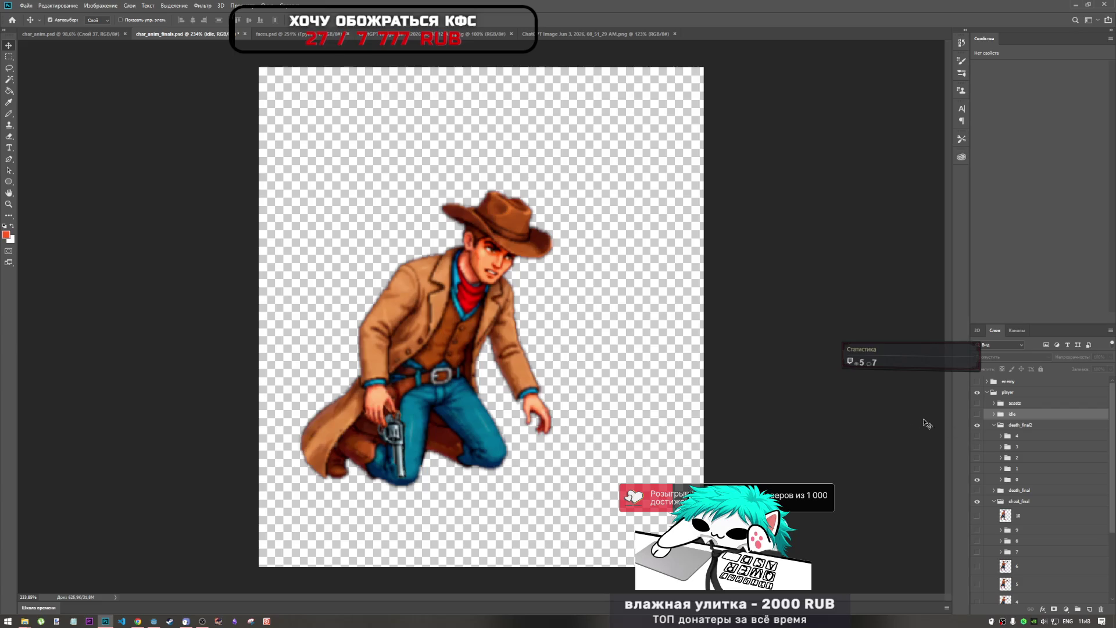
{"action": "left_click", "coordinate": [993, 414]}
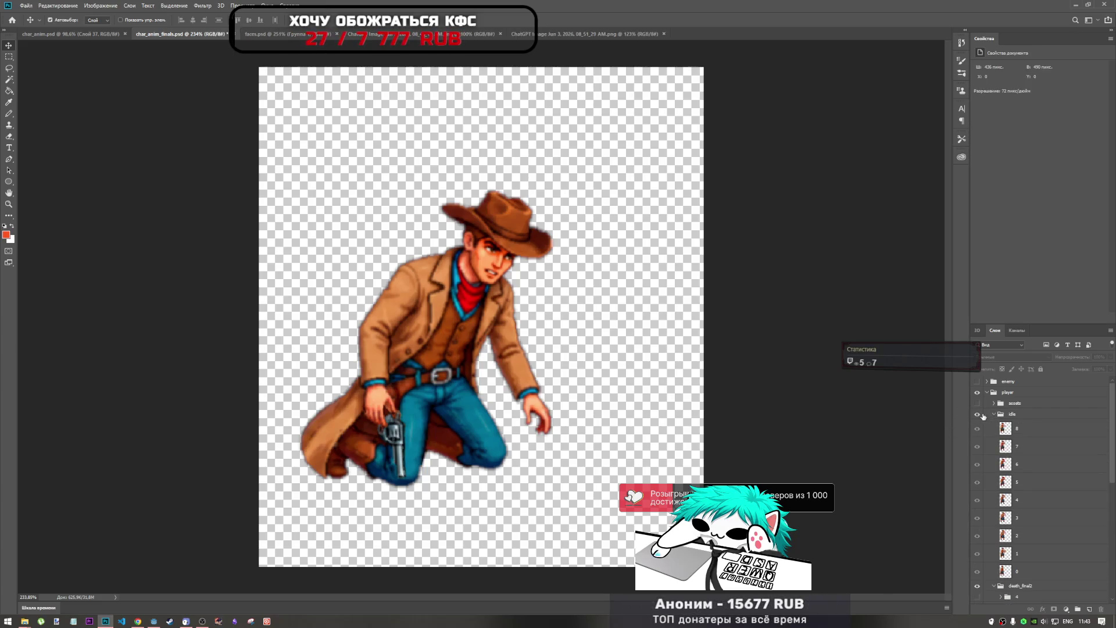
{"action": "left_click", "coordinate": [978, 415]}
{"action": "left_click", "coordinate": [977, 573], "text": "alt"}
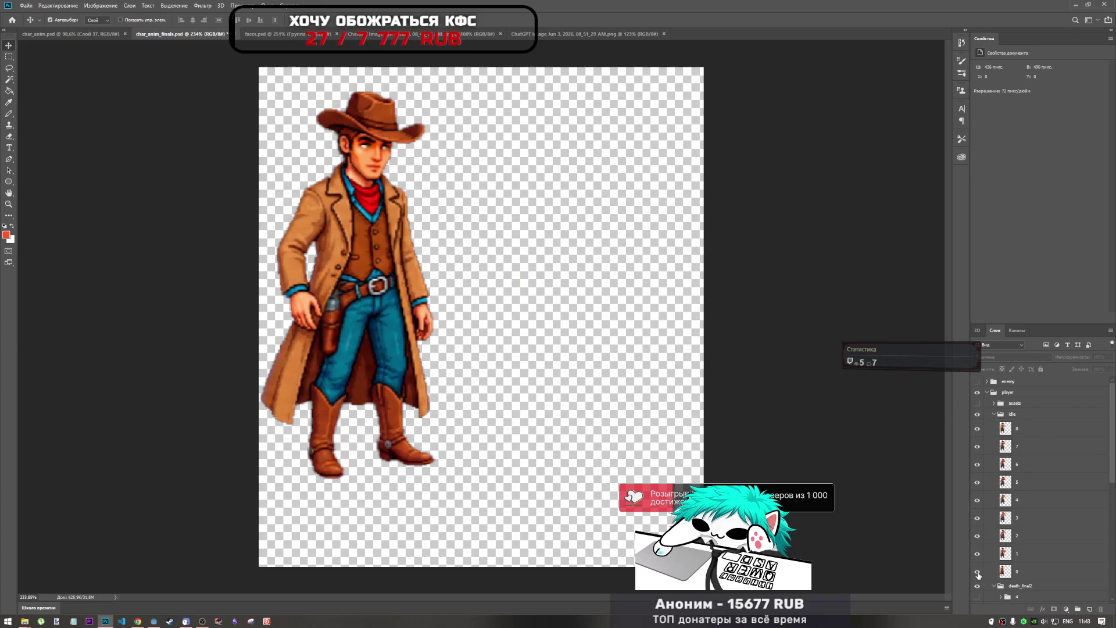
{"action": "left_click", "coordinate": [978, 573], "text": "alt"}
{"action": "left_click", "coordinate": [994, 414]}
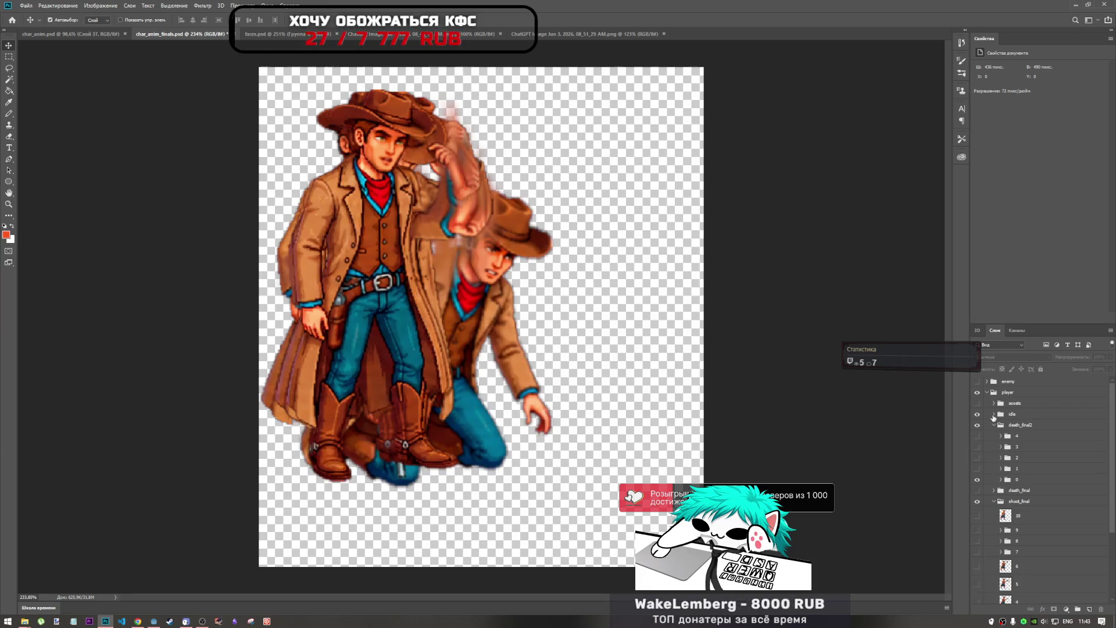
Step: Hide the idle group so only the kneeling cowboy shows, and select the death_final group
{"action": "left_click", "coordinate": [978, 414]}
{"action": "left_click", "coordinate": [977, 415]}
{"action": "left_click", "coordinate": [978, 415]}
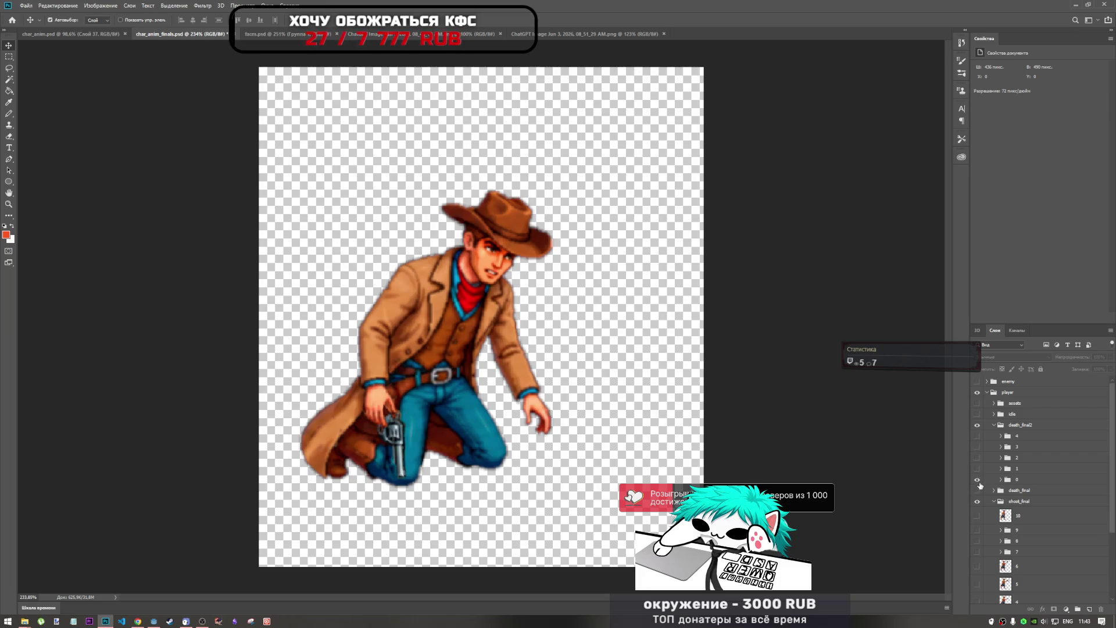
{"action": "scroll", "coordinate": [1017, 565], "scroll_direction": "down", "scroll_amount": 3}
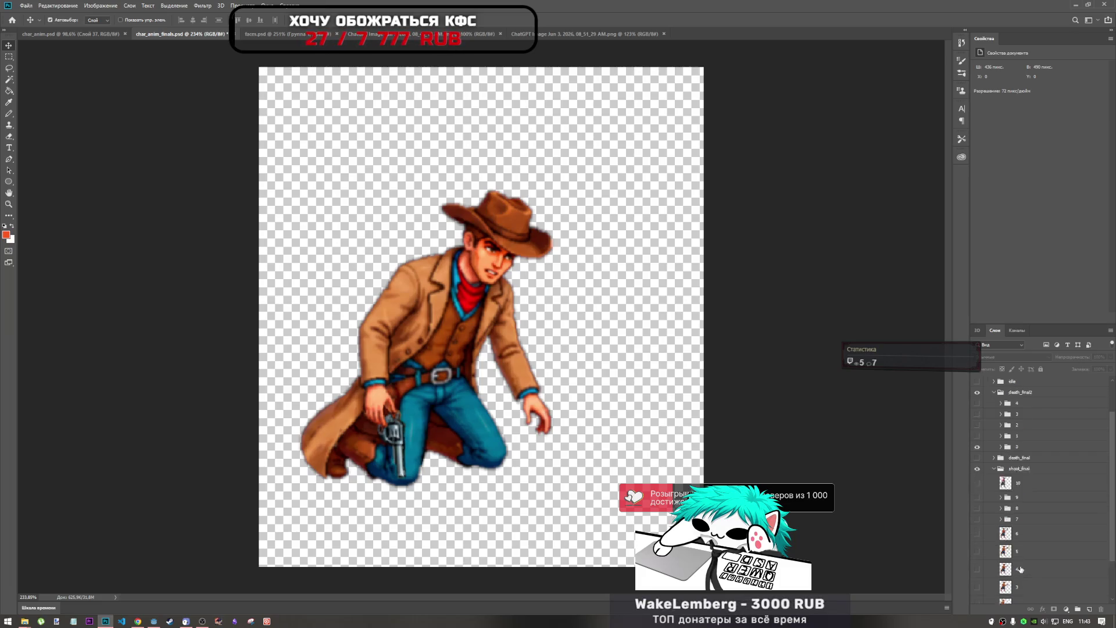
{"action": "scroll", "coordinate": [1009, 559], "scroll_direction": "up", "scroll_amount": 3}
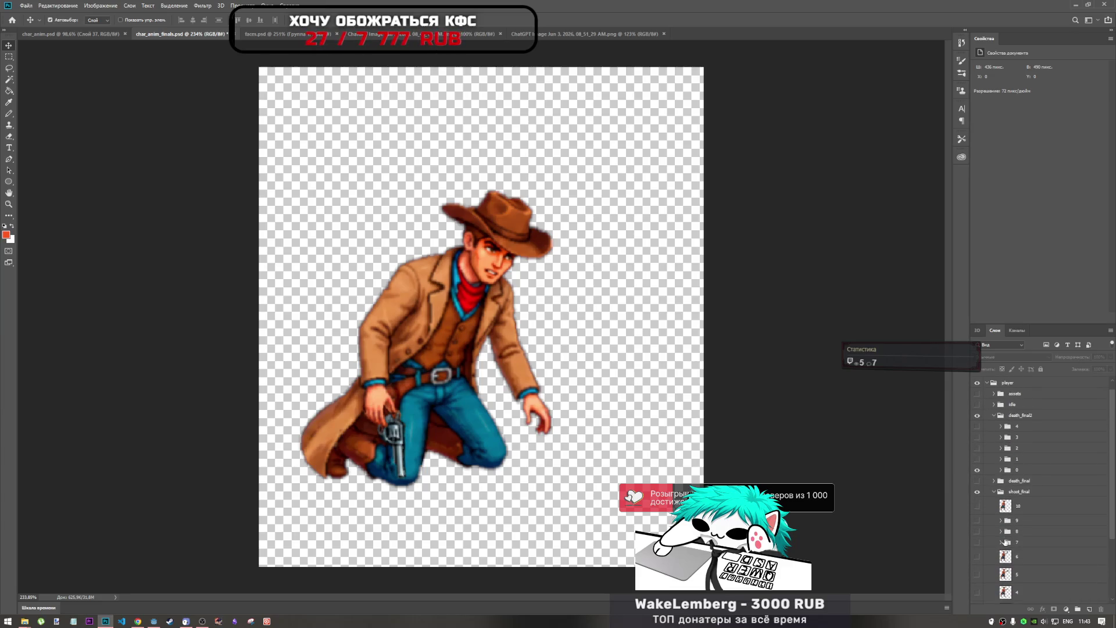
{"action": "left_click", "coordinate": [1014, 482]}
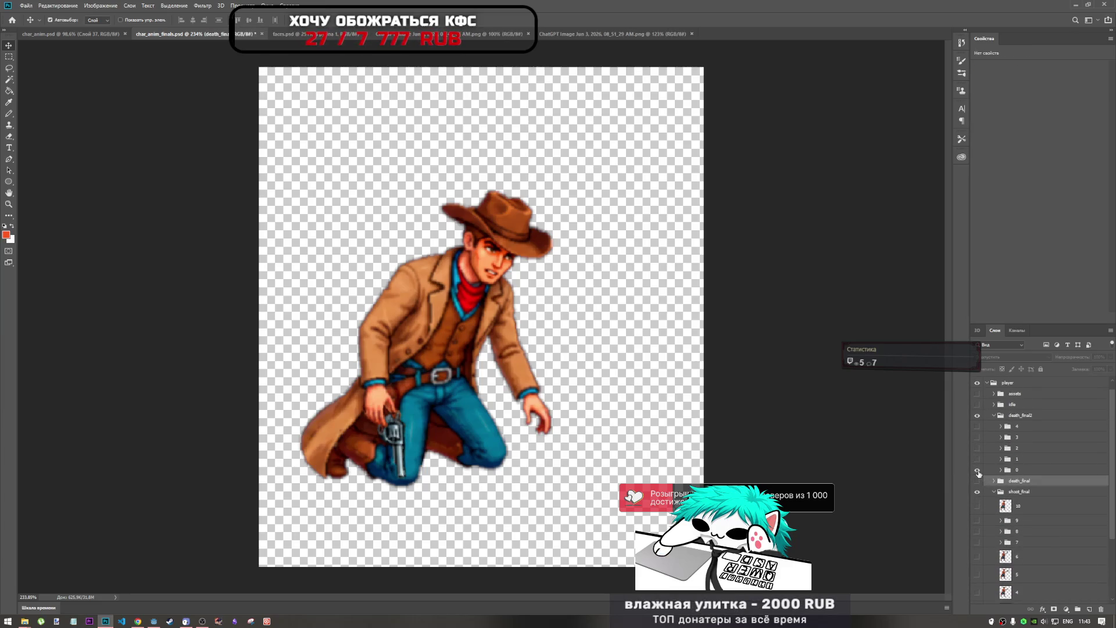
Step: Preview death_final and shoot_final frames 0 and 1, leaving shoot_final layer 1 selected
{"action": "left_click", "coordinate": [978, 471]}
{"action": "left_click", "coordinate": [979, 482]}
{"action": "left_click", "coordinate": [979, 482]}
{"action": "scroll", "coordinate": [1018, 504], "scroll_direction": "down", "scroll_amount": 2}
{"action": "scroll", "coordinate": [1017, 503], "scroll_direction": "down", "scroll_amount": 1}
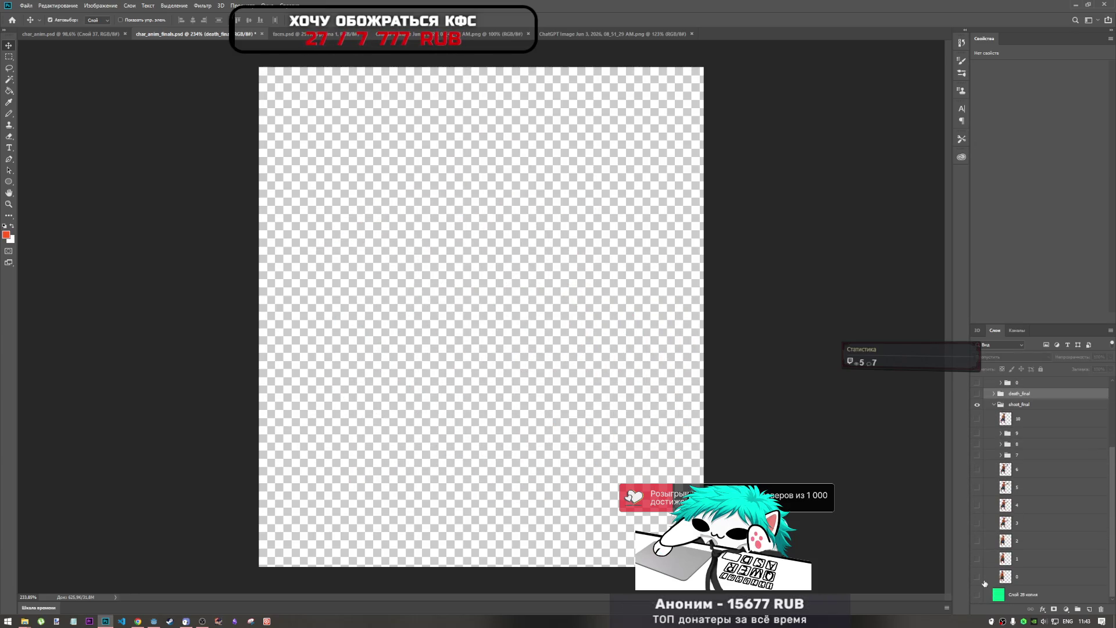
{"action": "left_click", "coordinate": [978, 576]}
{"action": "left_click", "coordinate": [978, 577]}
{"action": "left_click", "coordinate": [978, 559]}
{"action": "left_click", "coordinate": [1032, 564]}
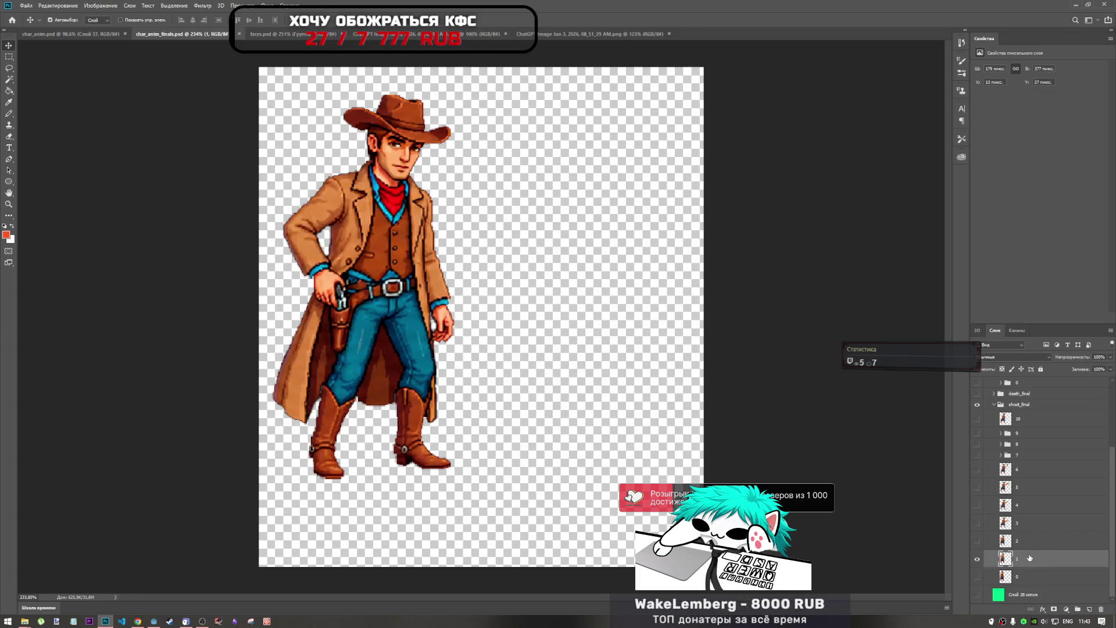
Step: Select death_final2's group 1 and expand it to list its layers
{"action": "scroll", "coordinate": [1025, 557], "scroll_direction": "up", "scroll_amount": 2}
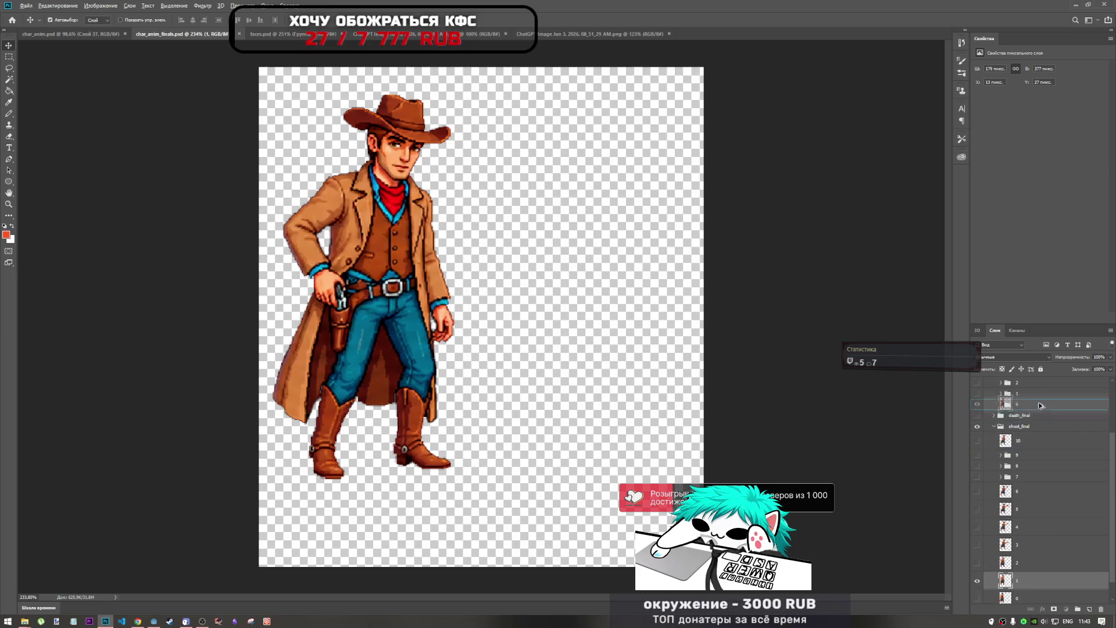
{"action": "left_click", "coordinate": [1035, 394]}
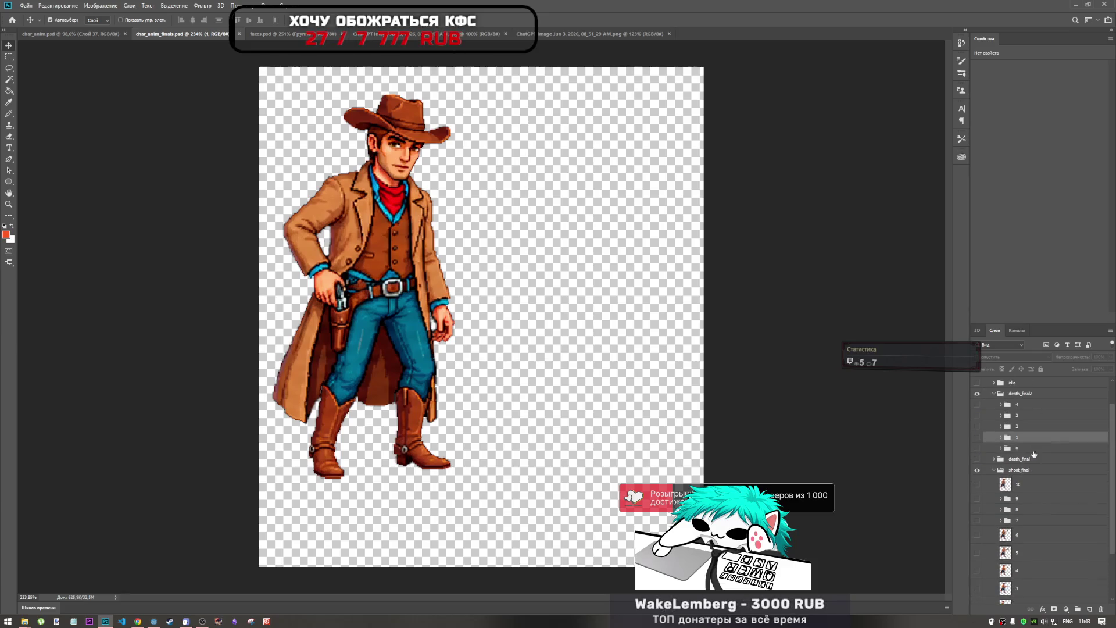
{"action": "scroll", "coordinate": [1037, 405], "scroll_direction": "up", "scroll_amount": 6}
{"action": "left_click", "coordinate": [1000, 459]}
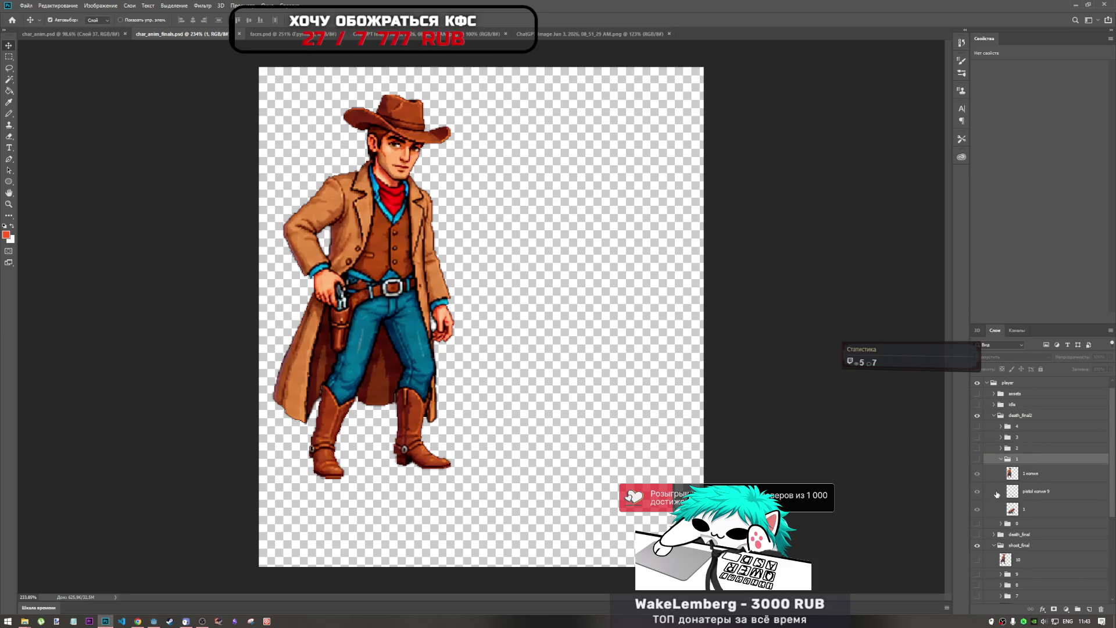
Step: Hide and collapse shoot_final, then move the '1 копия' layer below layer 1 to rename it
{"action": "left_click", "coordinate": [978, 546]}
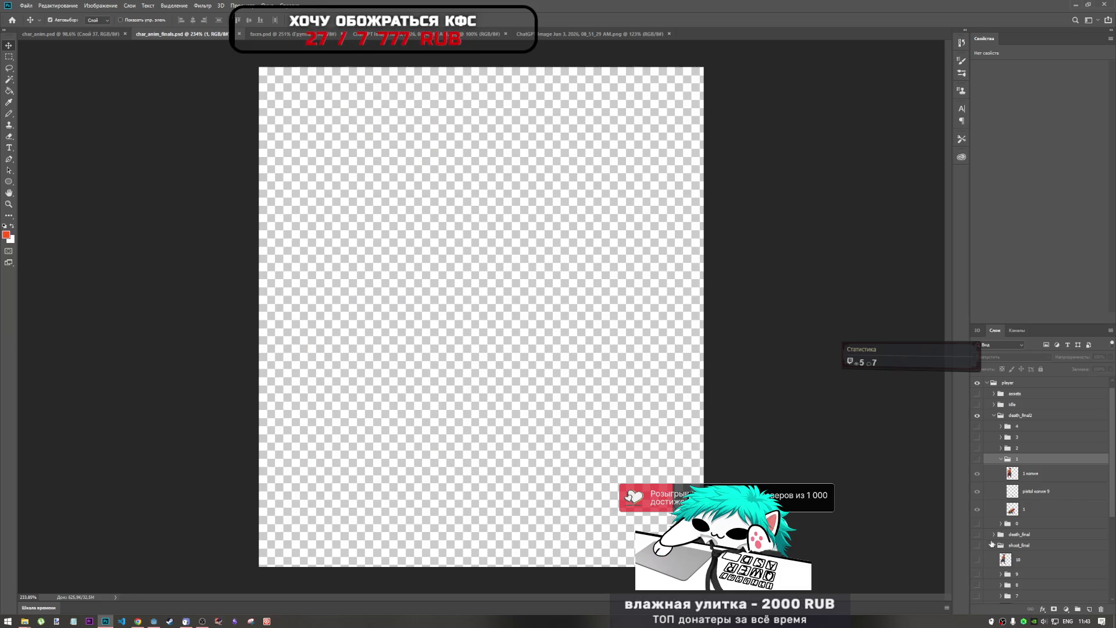
{"action": "left_click", "coordinate": [977, 545]}
{"action": "left_click", "coordinate": [994, 545]}
{"action": "left_click", "coordinate": [978, 556]}
{"action": "left_click", "coordinate": [978, 556]}
{"action": "left_click", "coordinate": [978, 556]}
{"action": "left_click", "coordinate": [1020, 504]}
{"action": "left_click_drag", "start_coordinate": [1031, 486], "coordinate": [1030, 531]}
{"action": "double_click", "coordinate": [1024, 519]}
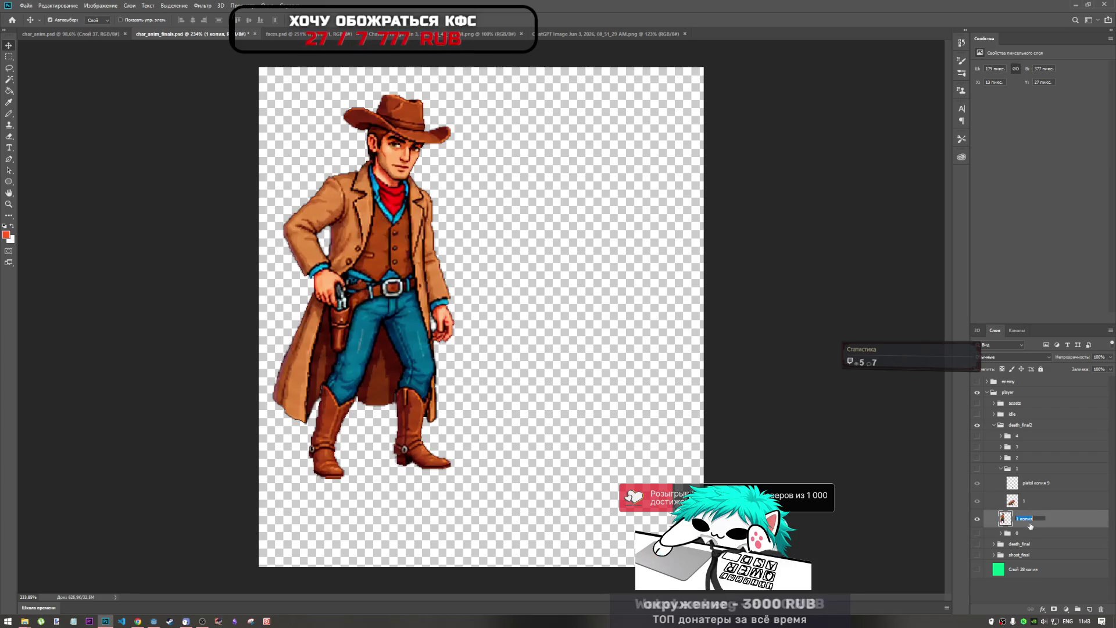
Step: Name the copied layer 0.5, then show group 1's kneeling cowboy and collapse group 1
{"action": "type", "text": "5"}
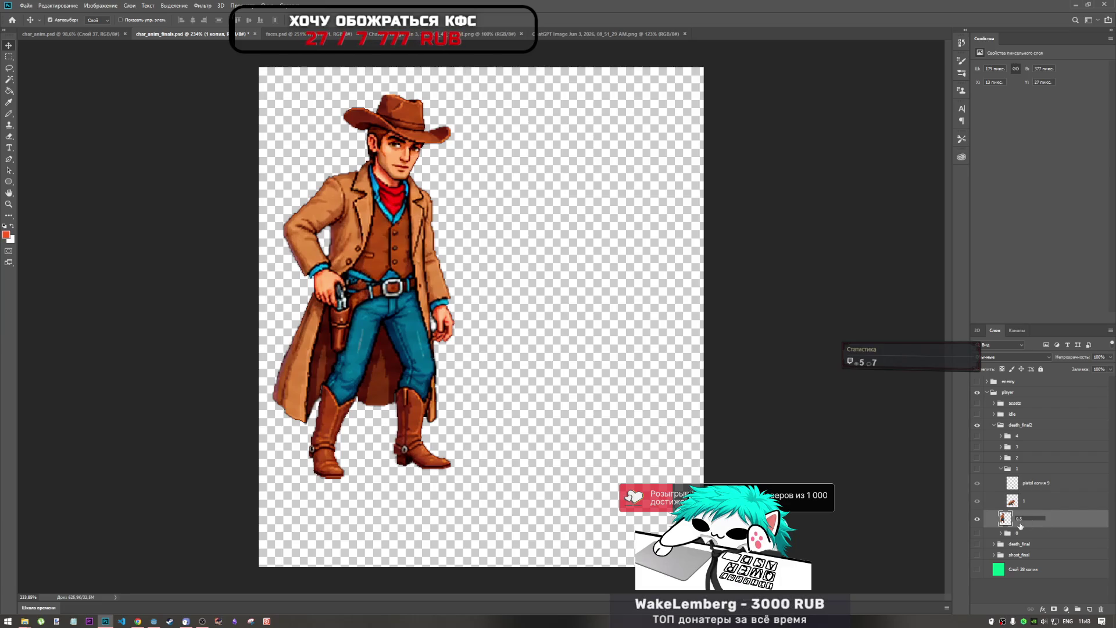
{"action": "left_click", "coordinate": [1026, 535]}
{"action": "left_click", "coordinate": [1023, 520]}
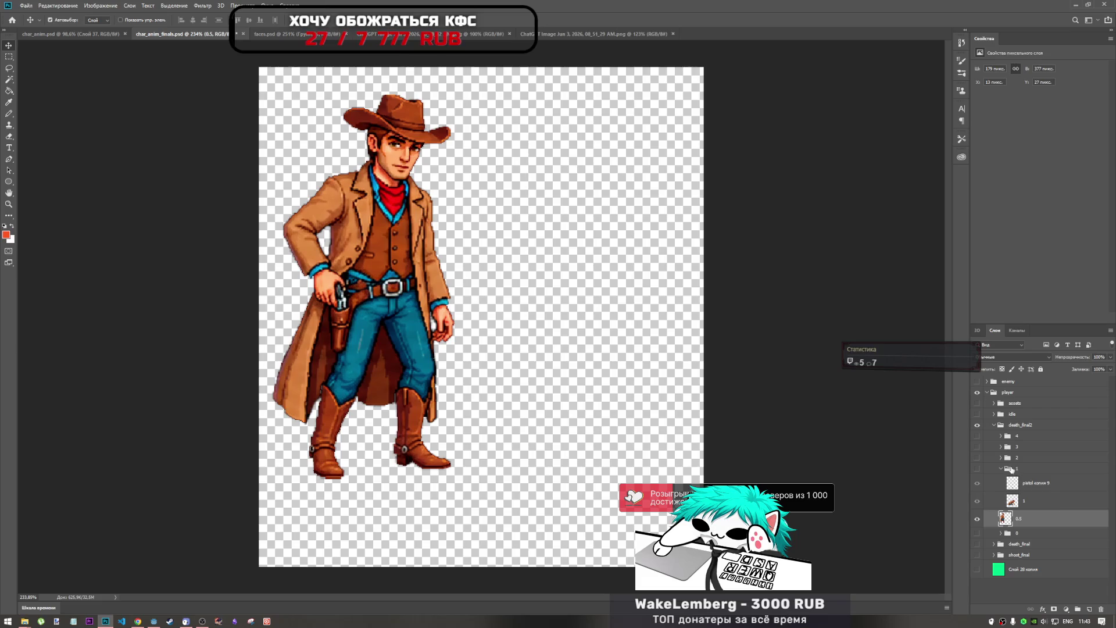
{"action": "left_click", "coordinate": [1000, 472]}
{"action": "left_click", "coordinate": [978, 470]}
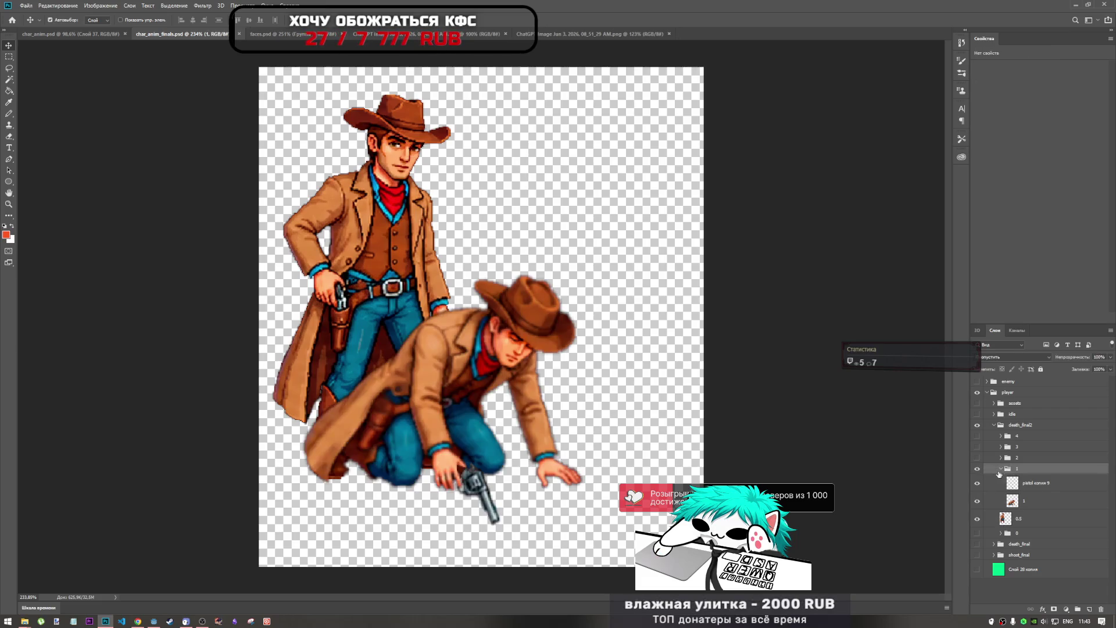
{"action": "left_click", "coordinate": [1001, 469]}
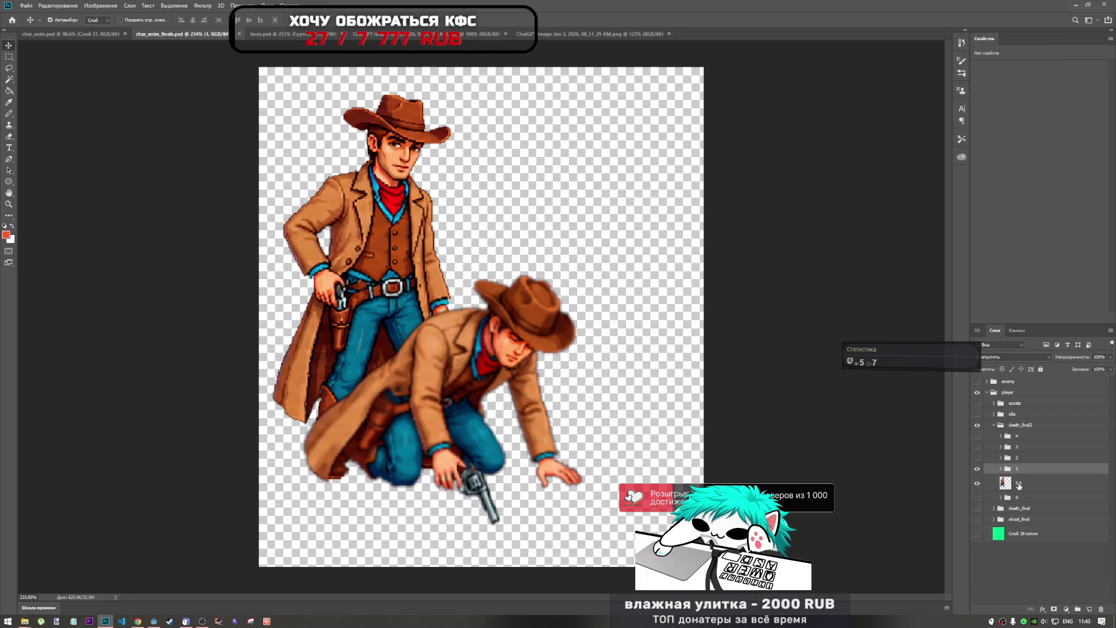
Step: Rename layer 0.5 to 1 and the next frame groups to 2 and 3
{"action": "double_click", "coordinate": [1018, 483]}
{"action": "type", "text": "1"}
{"action": "double_click", "coordinate": [1020, 468]}
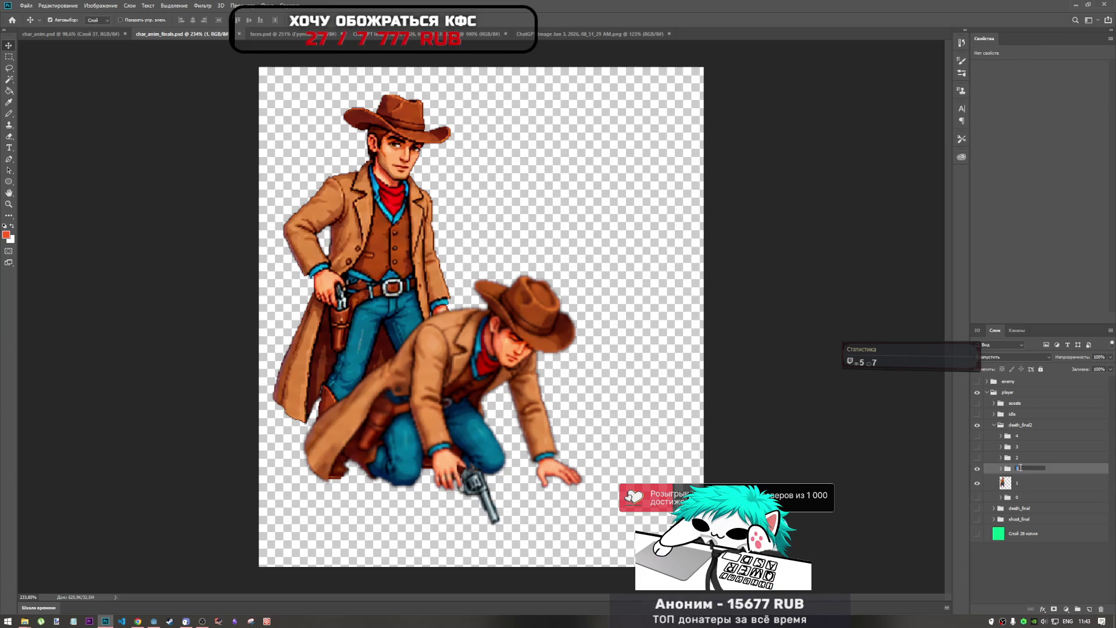
{"action": "type", "text": "2"}
{"action": "key", "text": "Tab"}
{"action": "type", "text": "3"}
{"action": "key", "text": "Tab"}
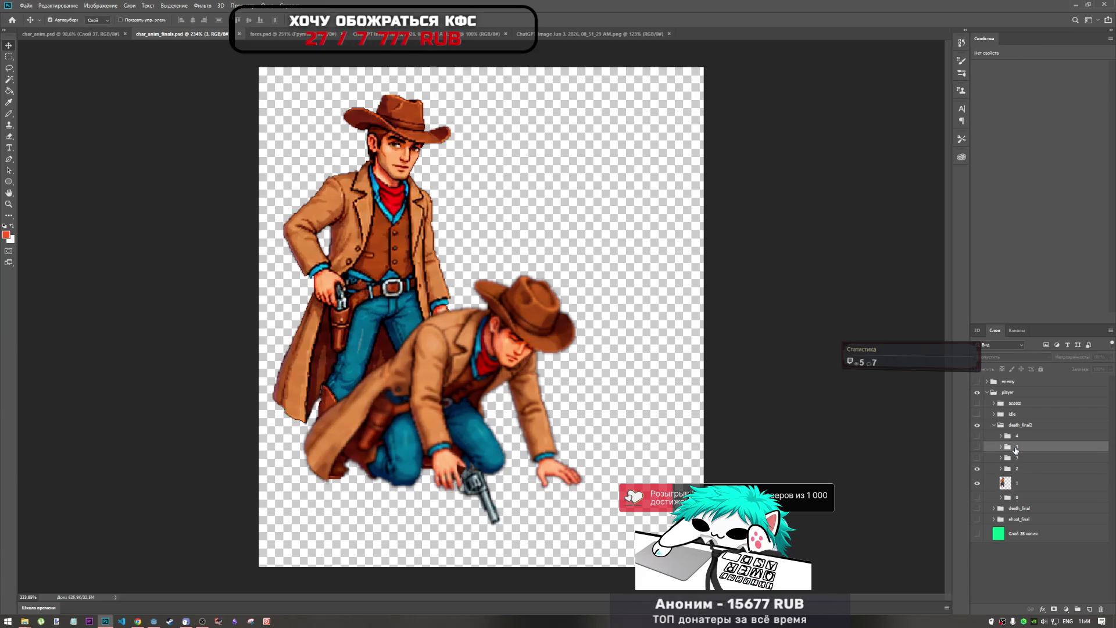
Step: Close the Layer Style windows that opened instead of renaming group 3
{"action": "double_click", "coordinate": [1017, 449]}
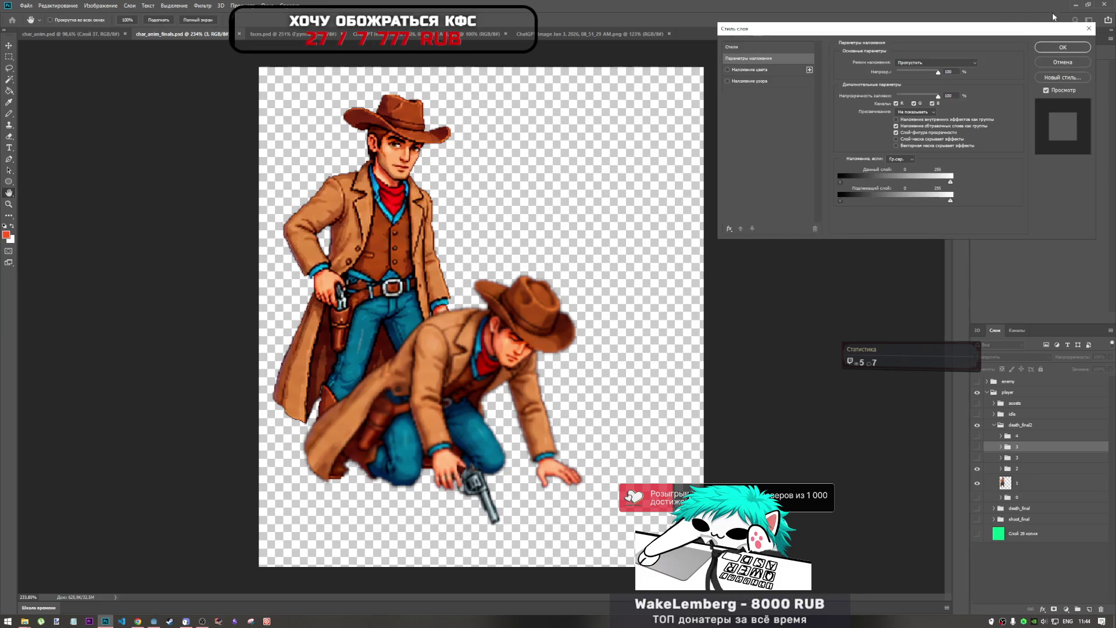
{"action": "left_click", "coordinate": [1088, 28]}
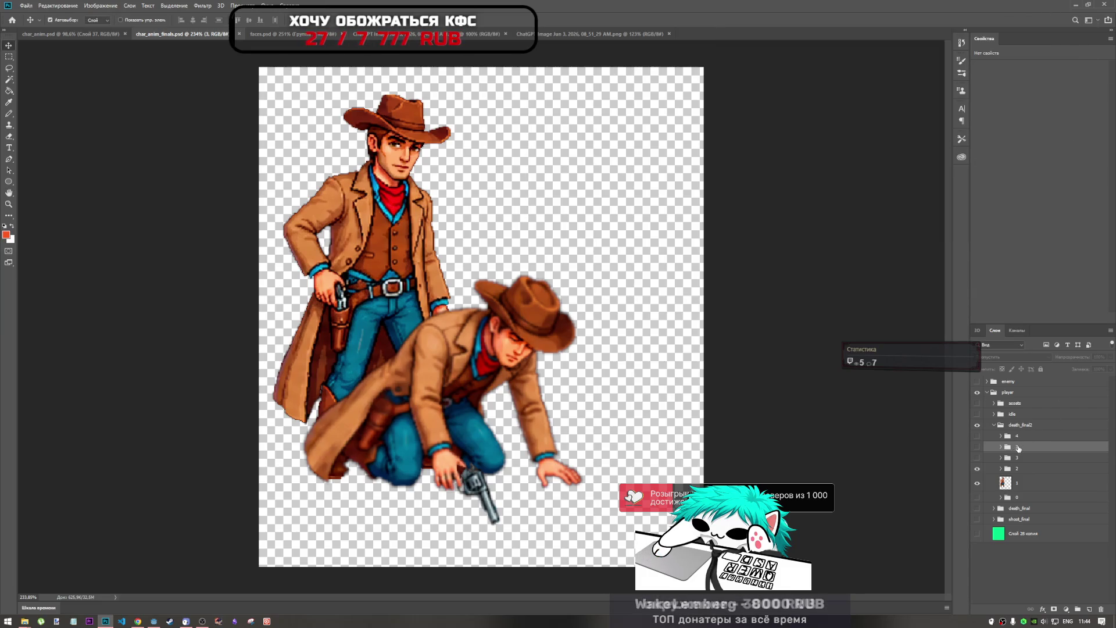
{"action": "double_click", "coordinate": [1018, 448]}
{"action": "left_click", "coordinate": [1088, 28]}
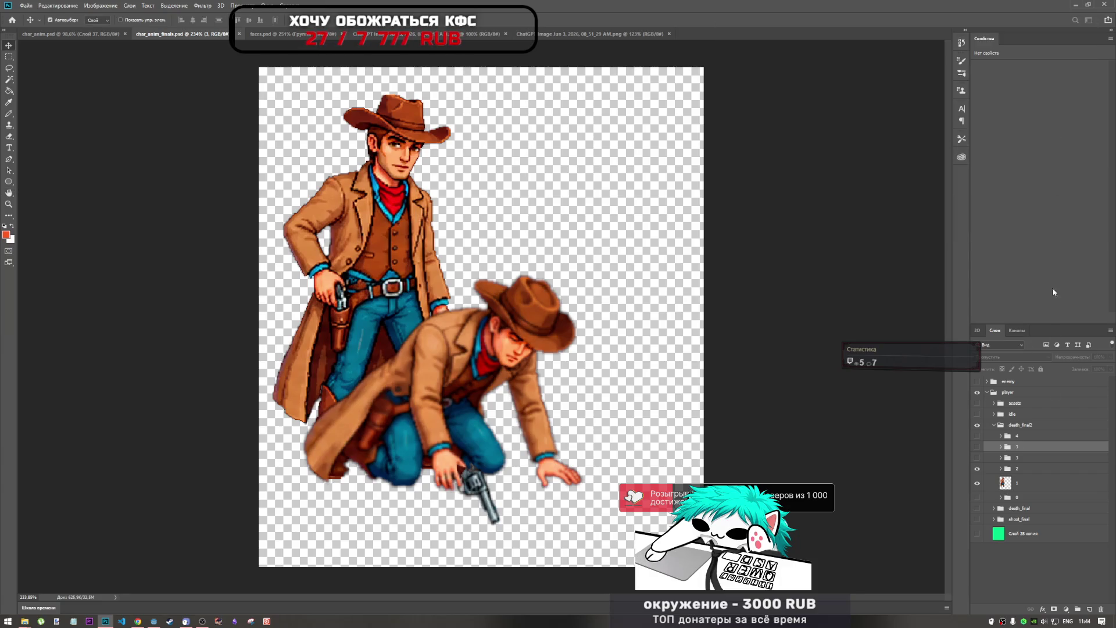
Step: Rename the top two groups to 4 and 5, then hide frame group 2
{"action": "type", "text": "4"}
{"action": "key", "text": "shift+Tab"}
{"action": "type", "text": "5"}
{"action": "left_click", "coordinate": [1017, 459]}
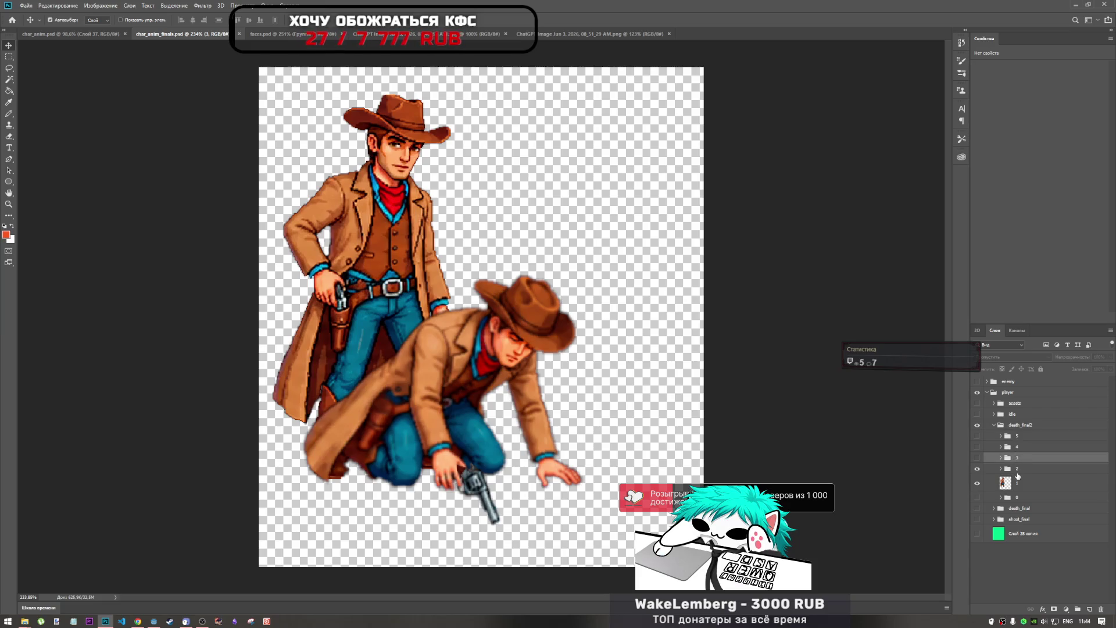
{"action": "left_click", "coordinate": [1018, 469]}
{"action": "left_click", "coordinate": [977, 469]}
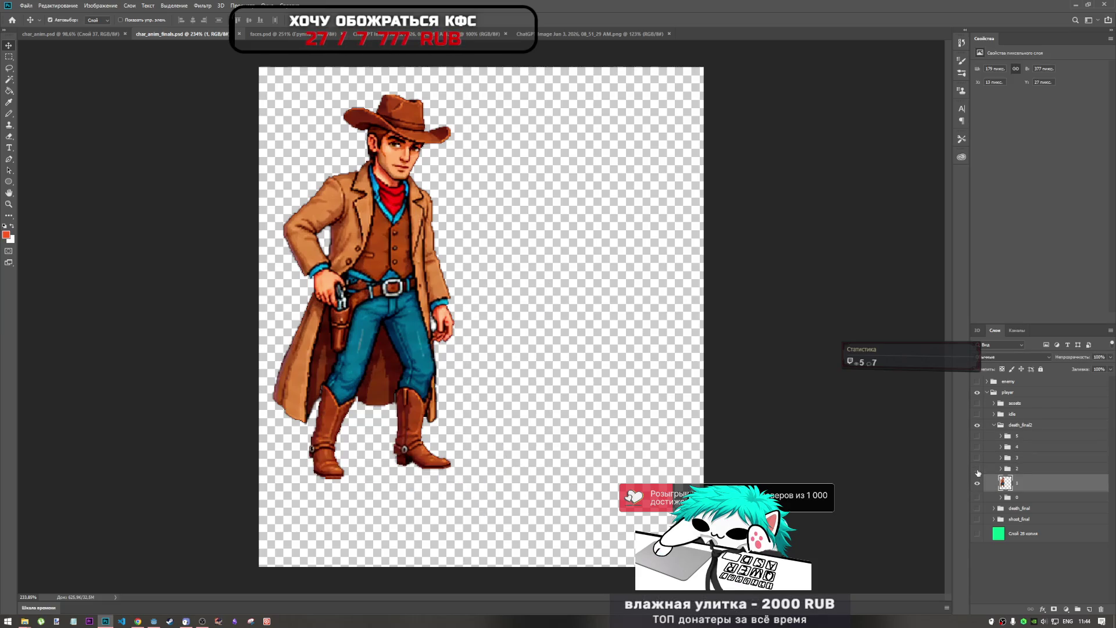
Step: Toggle frame group 2, layer 1 and the idle group on and off to compare frames
{"action": "left_click", "coordinate": [977, 469]}
{"action": "left_click", "coordinate": [977, 469]}
{"action": "left_click", "coordinate": [977, 483]}
{"action": "left_click", "coordinate": [977, 484]}
{"action": "left_click", "coordinate": [978, 485]}
{"action": "left_click", "coordinate": [978, 484]}
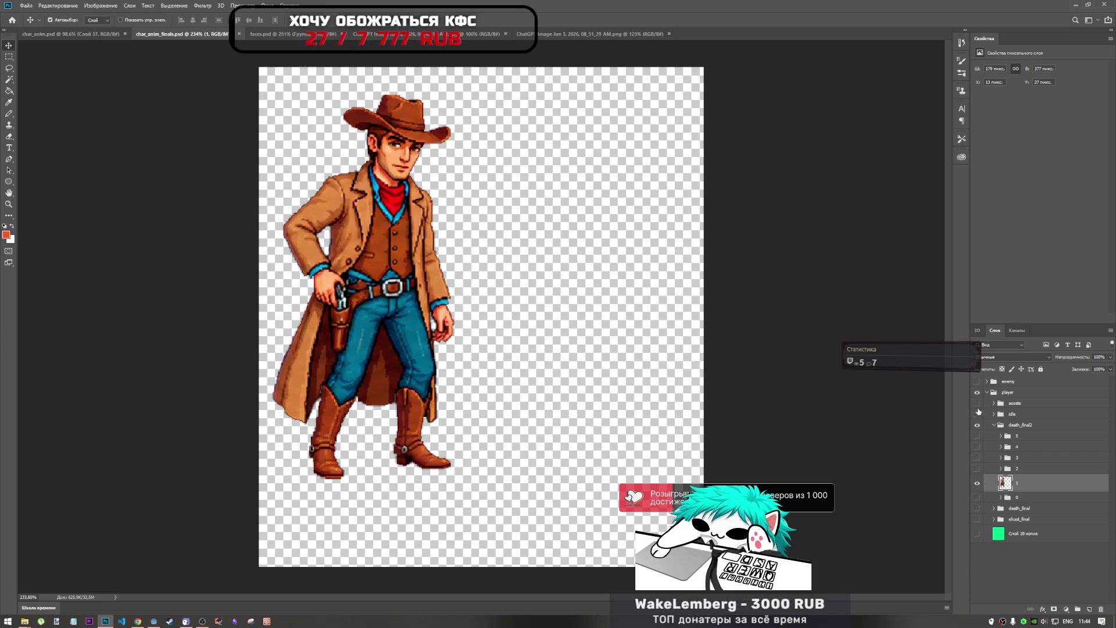
{"action": "left_click", "coordinate": [977, 414]}
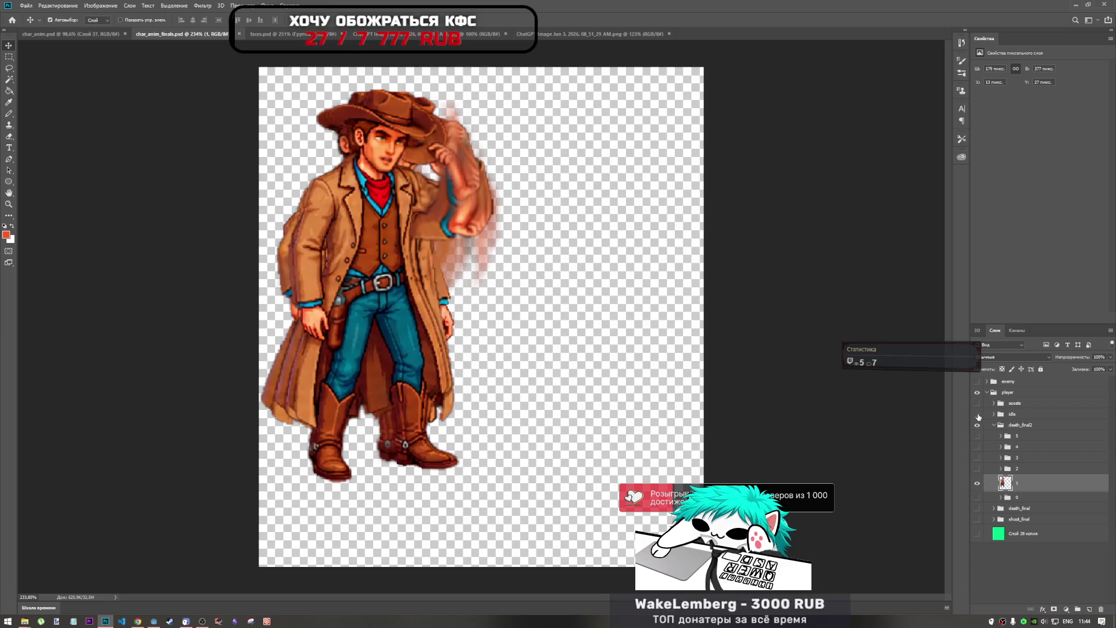
{"action": "left_click", "coordinate": [977, 414]}
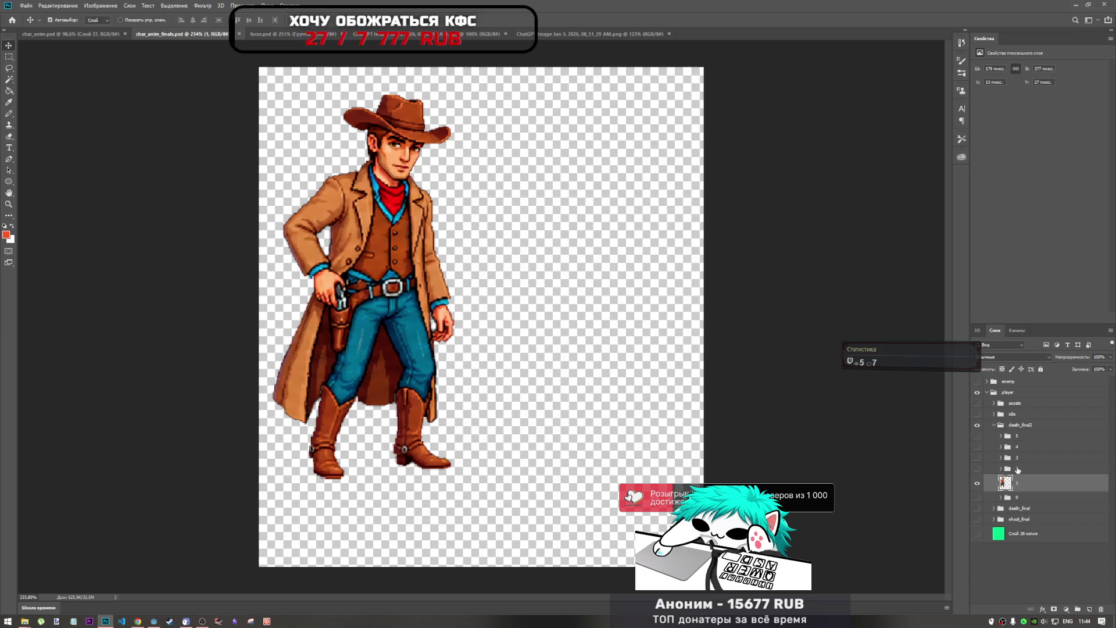
Step: Reselect layer 1 and open the File menu
{"action": "left_click", "coordinate": [989, 477], "text": "ctrl"}
{"action": "left_click", "coordinate": [1028, 484]}
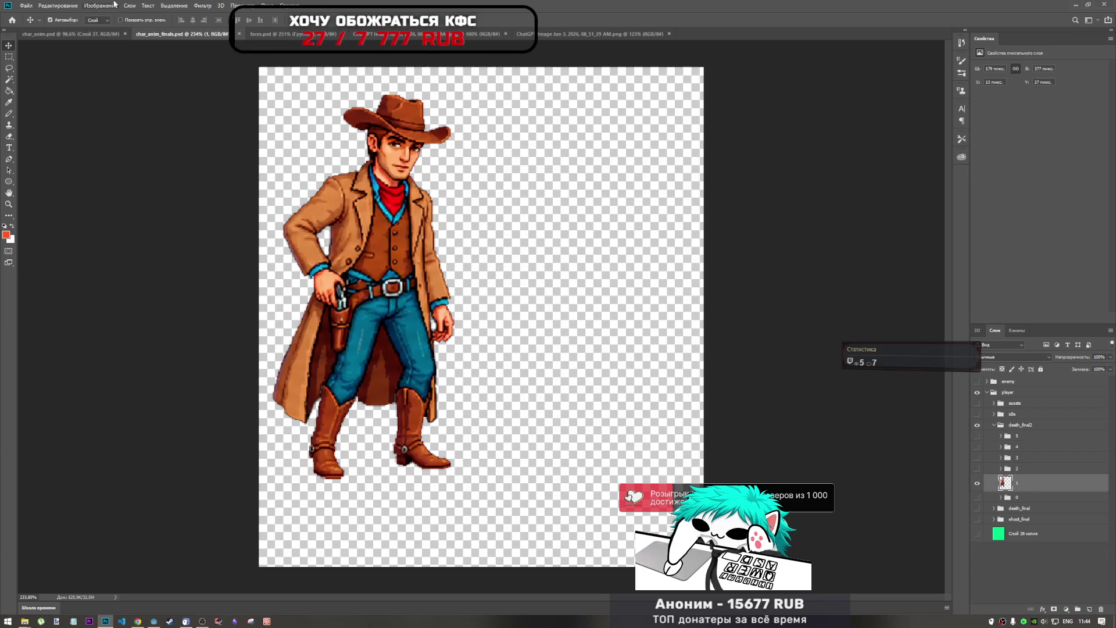
{"action": "left_click", "coordinate": [27, 5]}
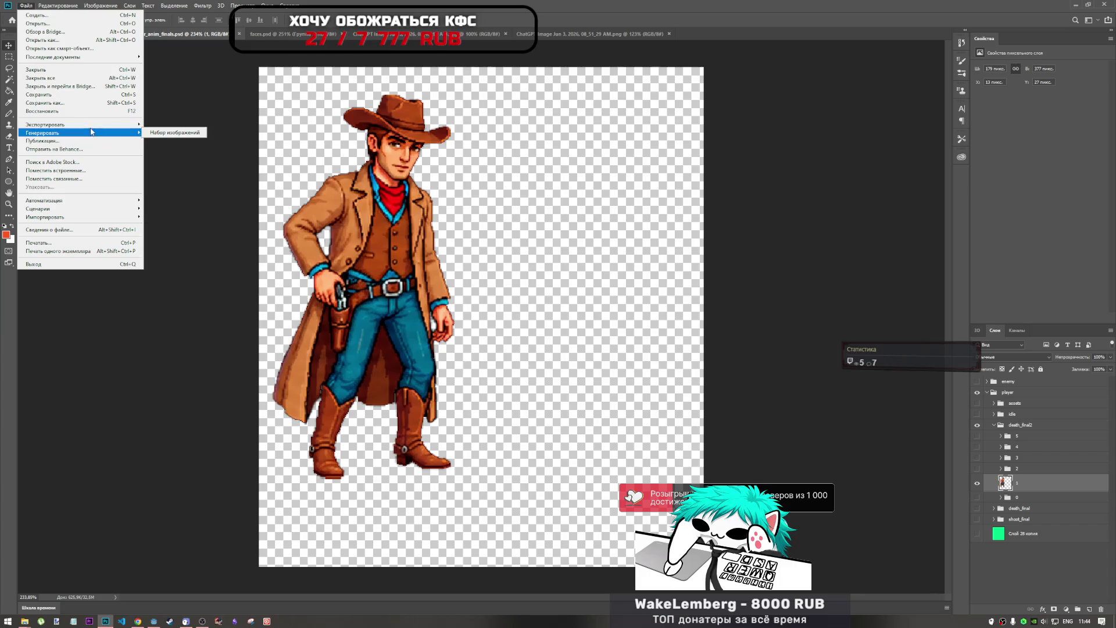
Step: Cancel an Export As PNG save named 0.png, then hide layer 1 and show frame 0
{"action": "left_click", "coordinate": [623, 29]}
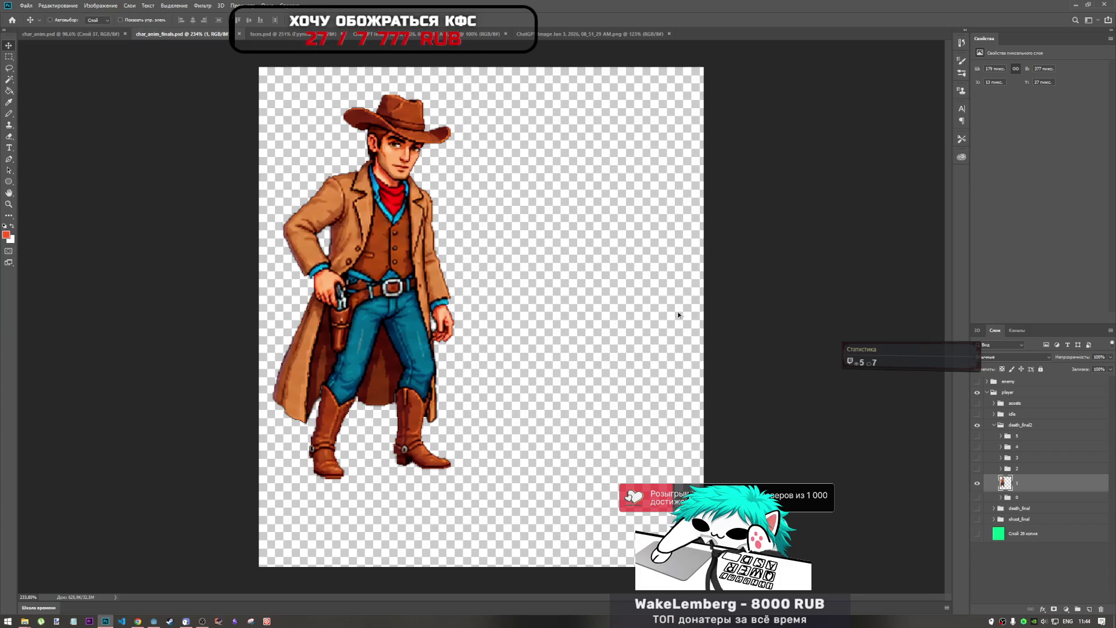
{"action": "key", "text": "ctrl+alt+shift+w"}
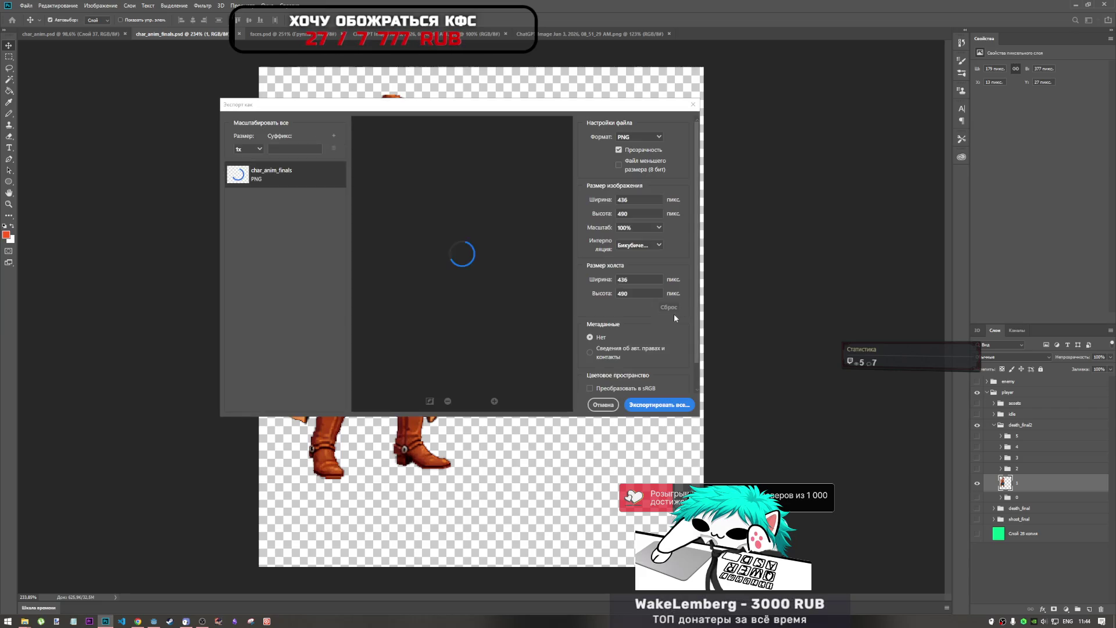
{"action": "left_click", "coordinate": [657, 408]}
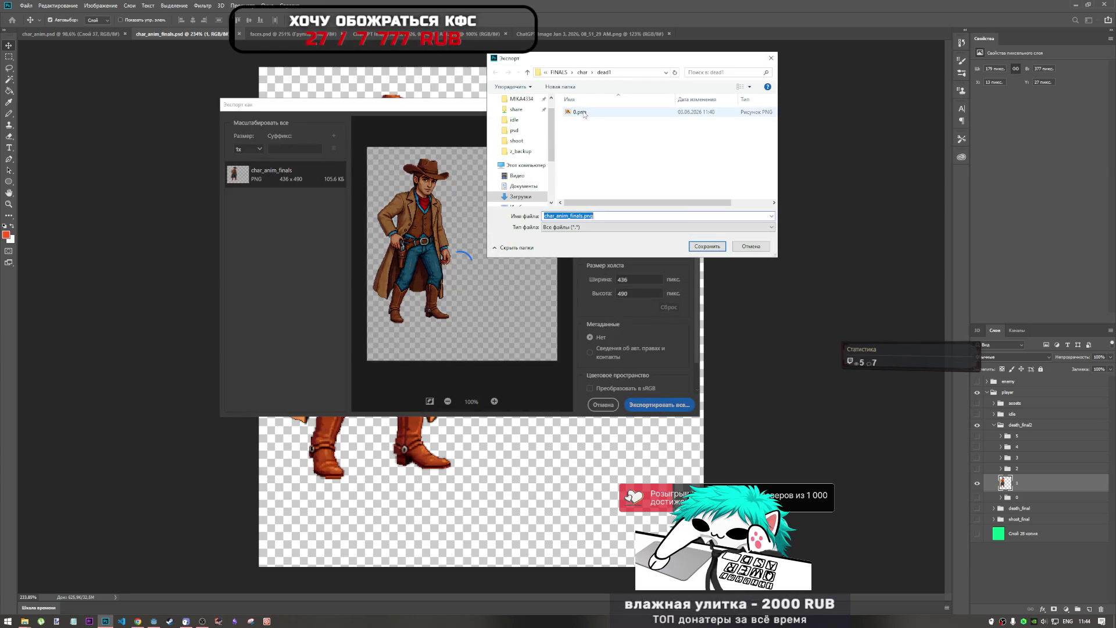
{"action": "left_click", "coordinate": [584, 113]}
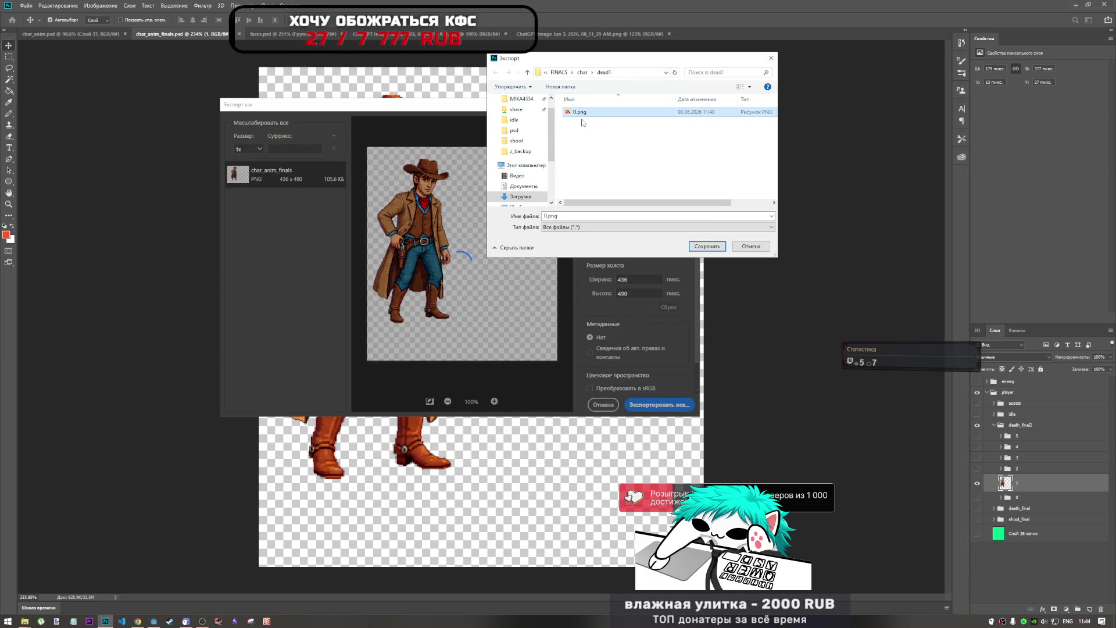
{"action": "left_click", "coordinate": [750, 247]}
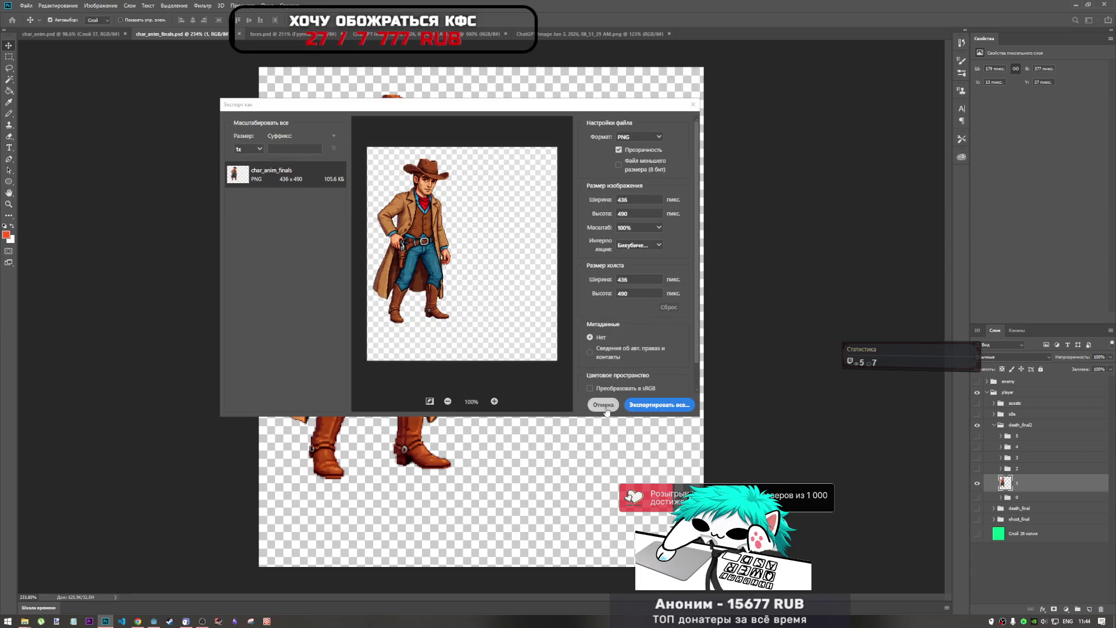
{"action": "left_click", "coordinate": [605, 407]}
{"action": "left_click", "coordinate": [977, 483]}
{"action": "left_click", "coordinate": [977, 497]}
Step: Move the former group 0 to the top of the death frames and rename it 6
{"action": "left_click", "coordinate": [977, 497]}
{"action": "left_click", "coordinate": [977, 482]}
{"action": "mouse_move", "coordinate": [1032, 502]}
{"action": "left_mouse_down"}
{"action": "mouse_move", "coordinate": [1029, 482]}
{"action": "mouse_move", "coordinate": [1028, 492]}
{"action": "left_mouse_up"}
{"action": "left_click", "coordinate": [1017, 497]}
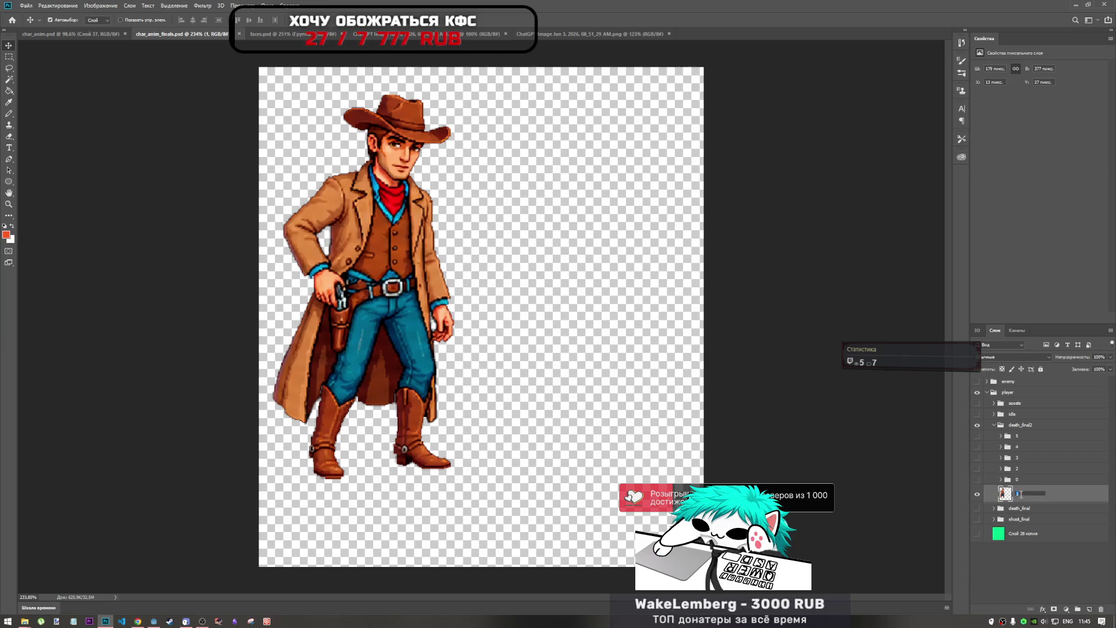
{"action": "double_click", "coordinate": [1017, 480]}
{"action": "left_click_drag", "start_coordinate": [1017, 469], "coordinate": [1017, 436]}
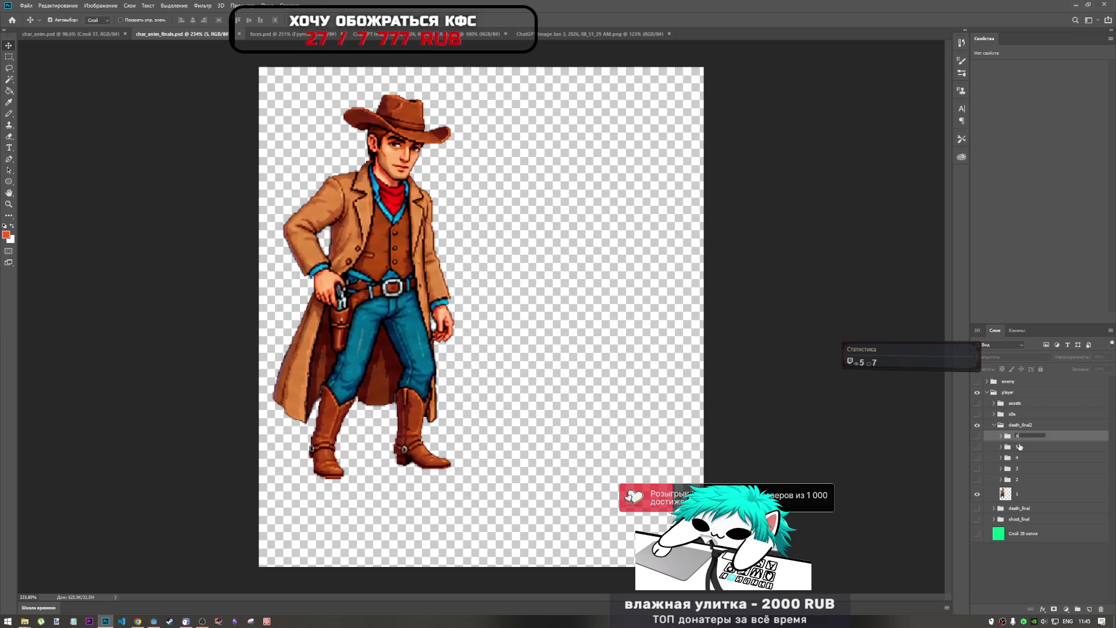
{"action": "left_click", "coordinate": [1022, 494]}
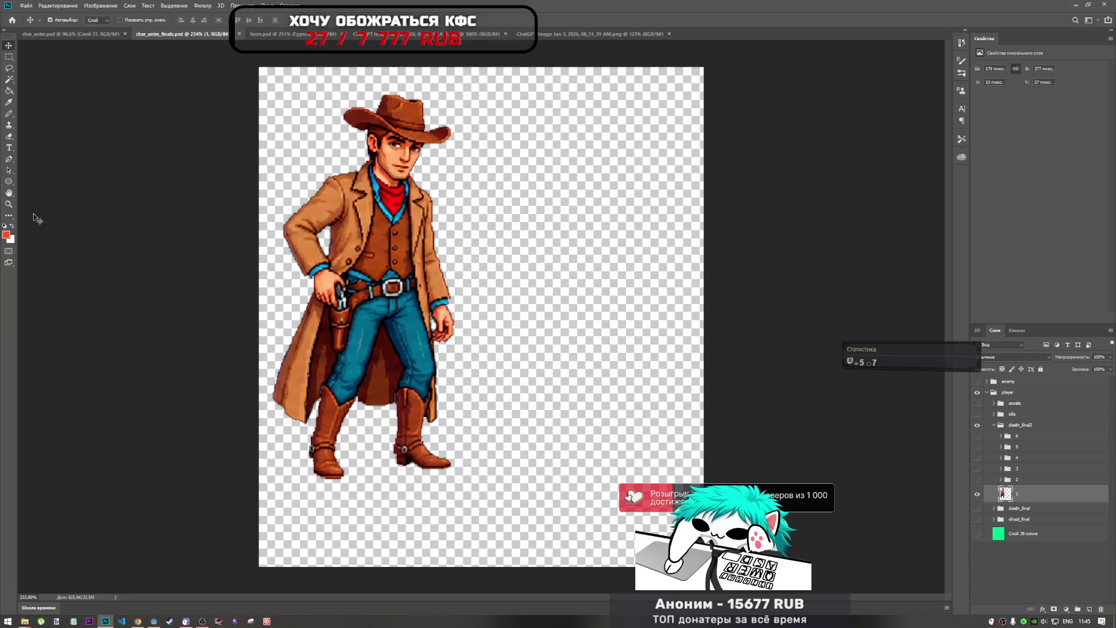
Step: Delete the old 0.png from the dead1 folder in File Explorer
{"action": "mouse_move", "coordinate": [24, 621]}
{"action": "left_click", "coordinate": [80, 588]}
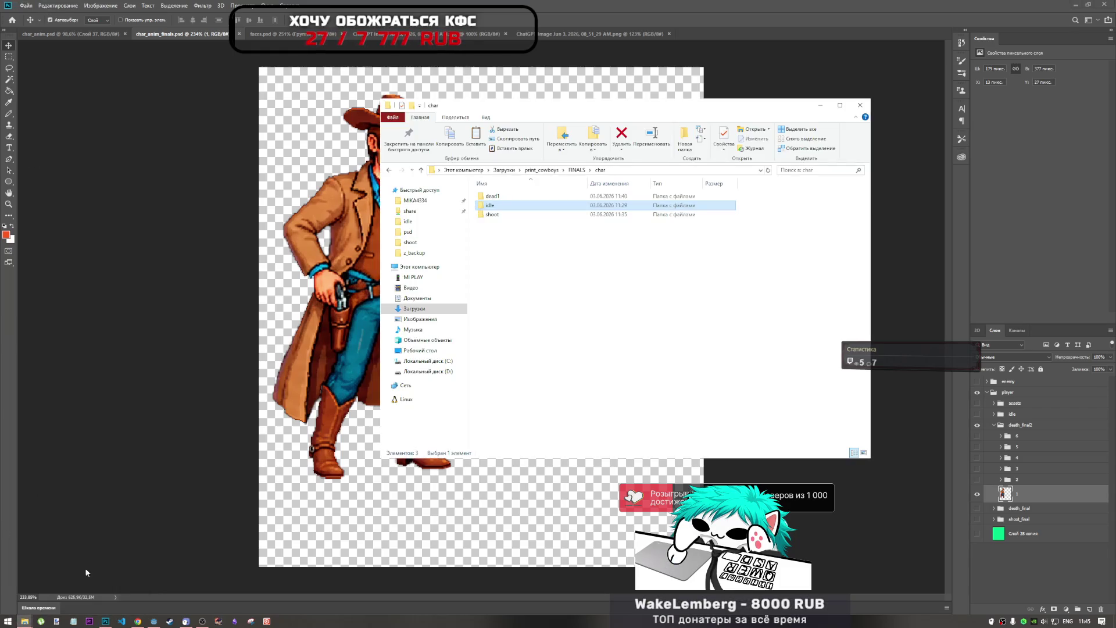
{"action": "double_click", "coordinate": [501, 197]}
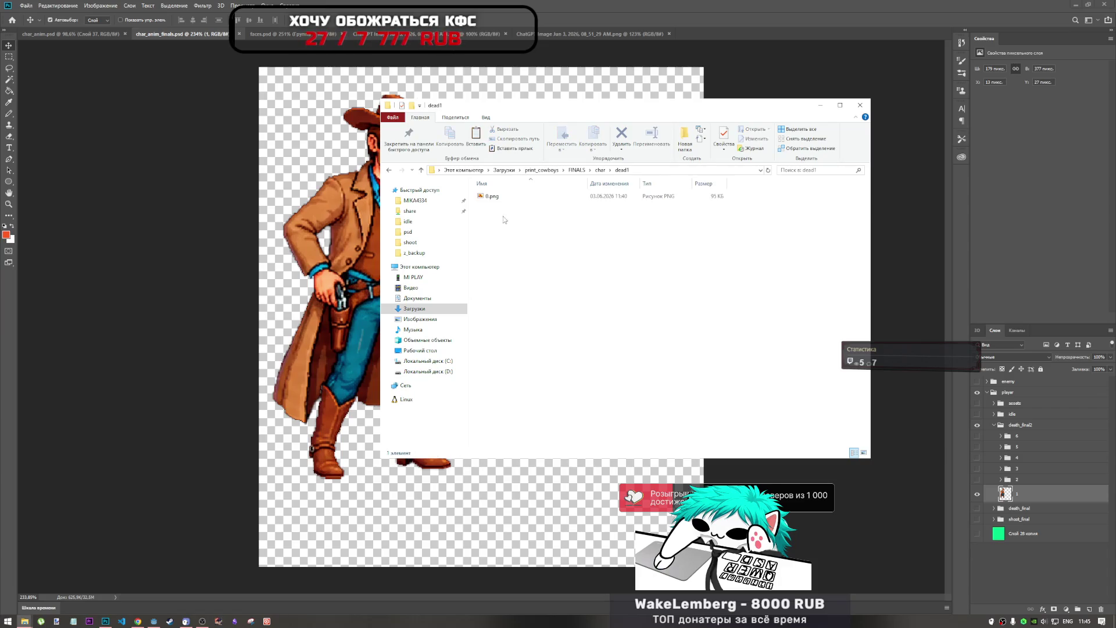
{"action": "left_click", "coordinate": [500, 198]}
{"action": "key", "text": "Delete"}
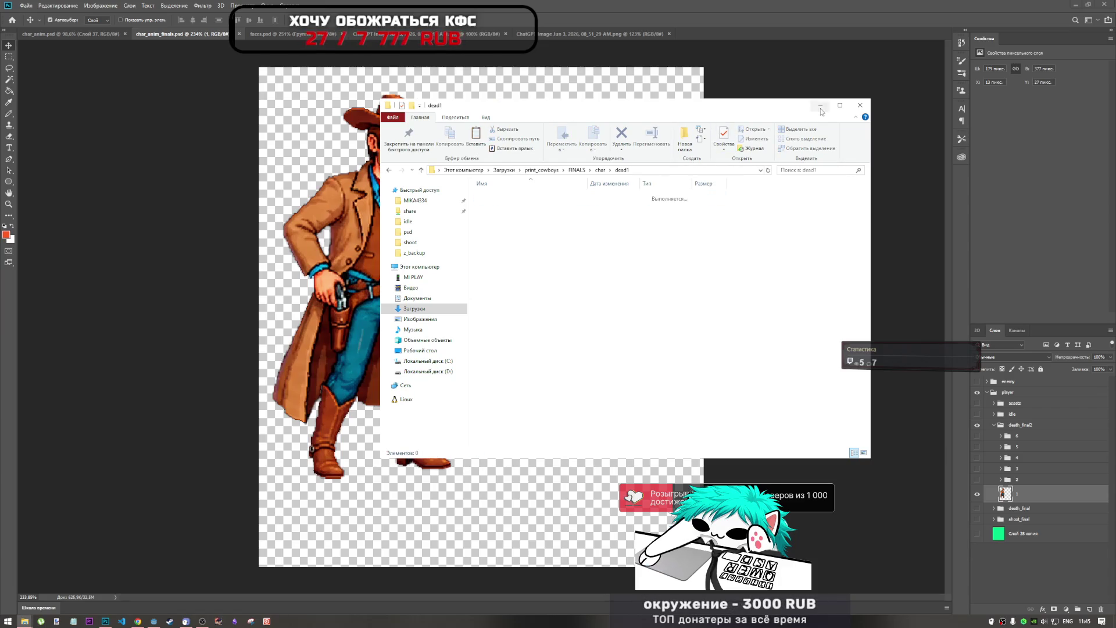
{"action": "left_click", "coordinate": [821, 105]}
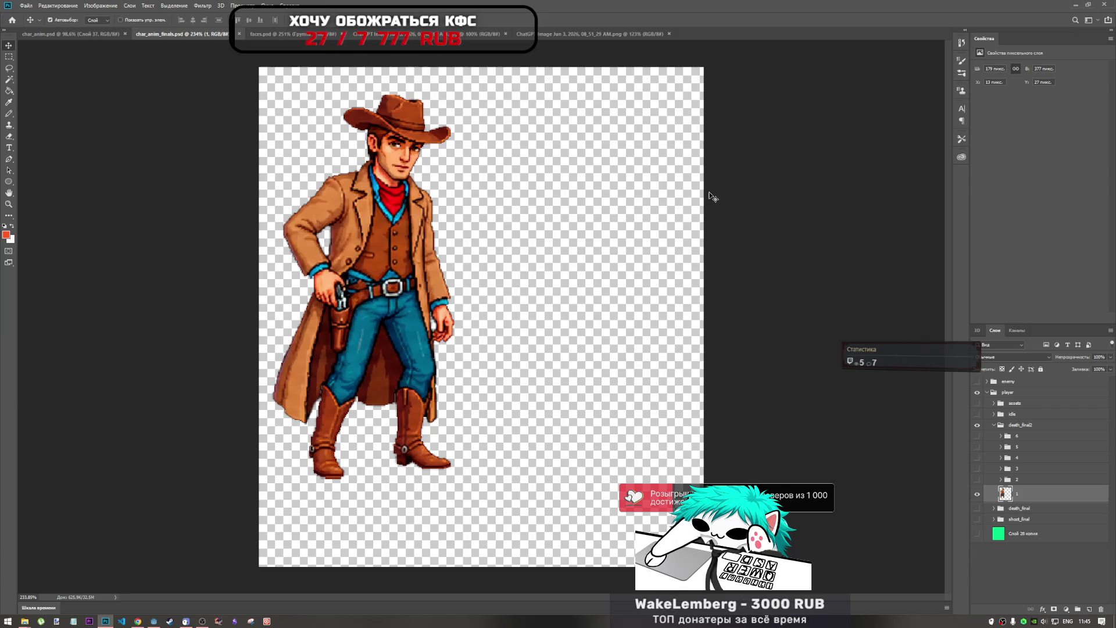
Step: Export the standing cowboy layer 1 via File > Export As as 1.png
{"action": "left_click", "coordinate": [977, 494]}
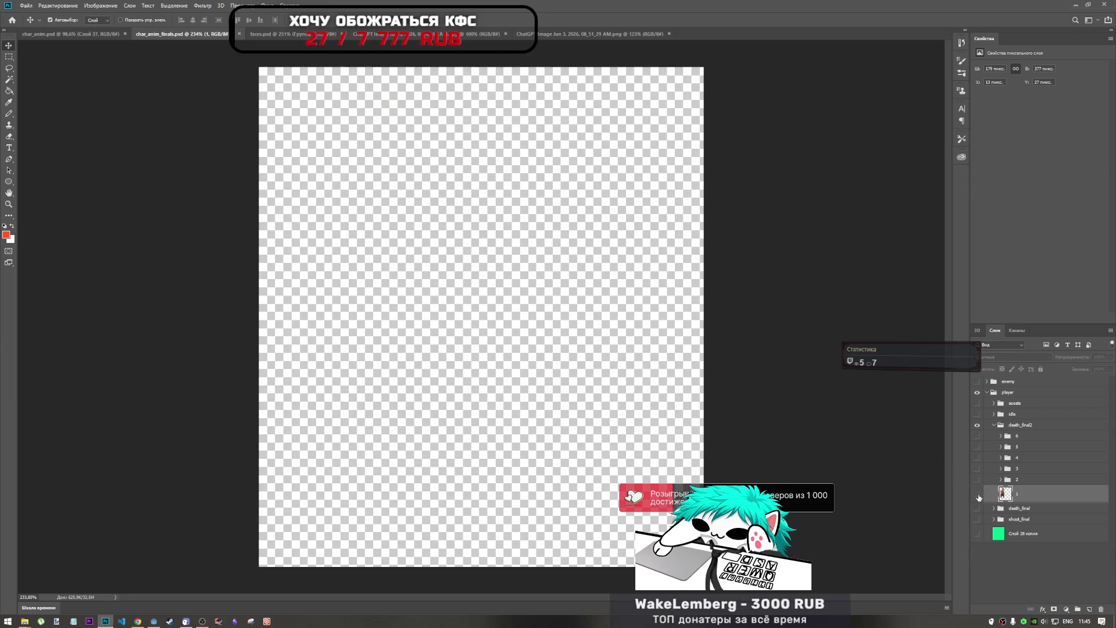
{"action": "left_click", "coordinate": [977, 494]}
{"action": "left_click", "coordinate": [26, 5]}
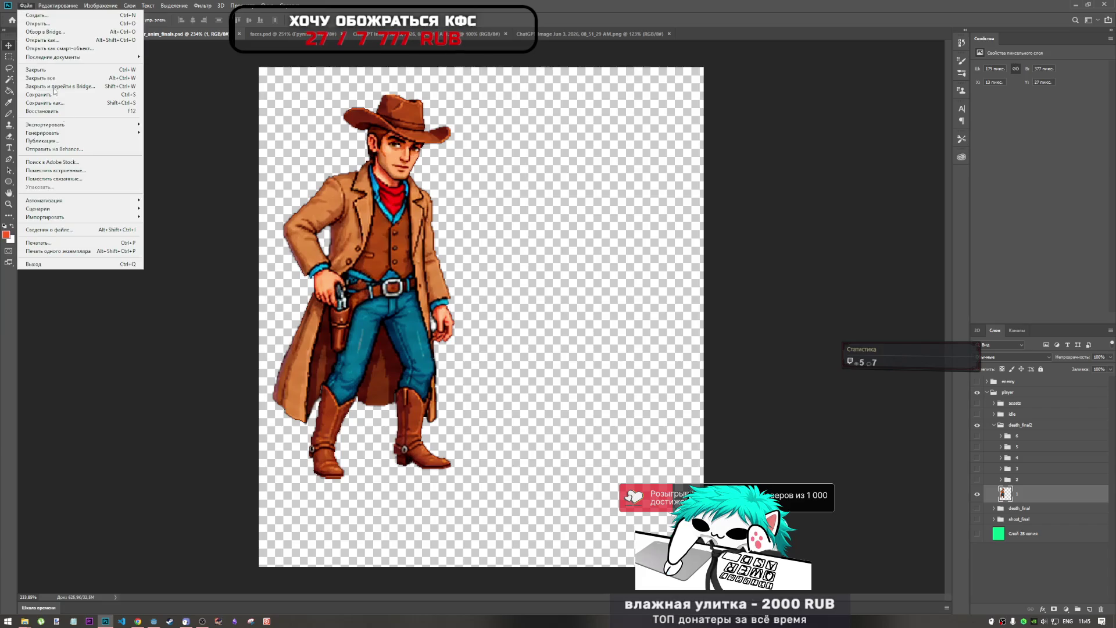
{"action": "mouse_move", "coordinate": [114, 124]}
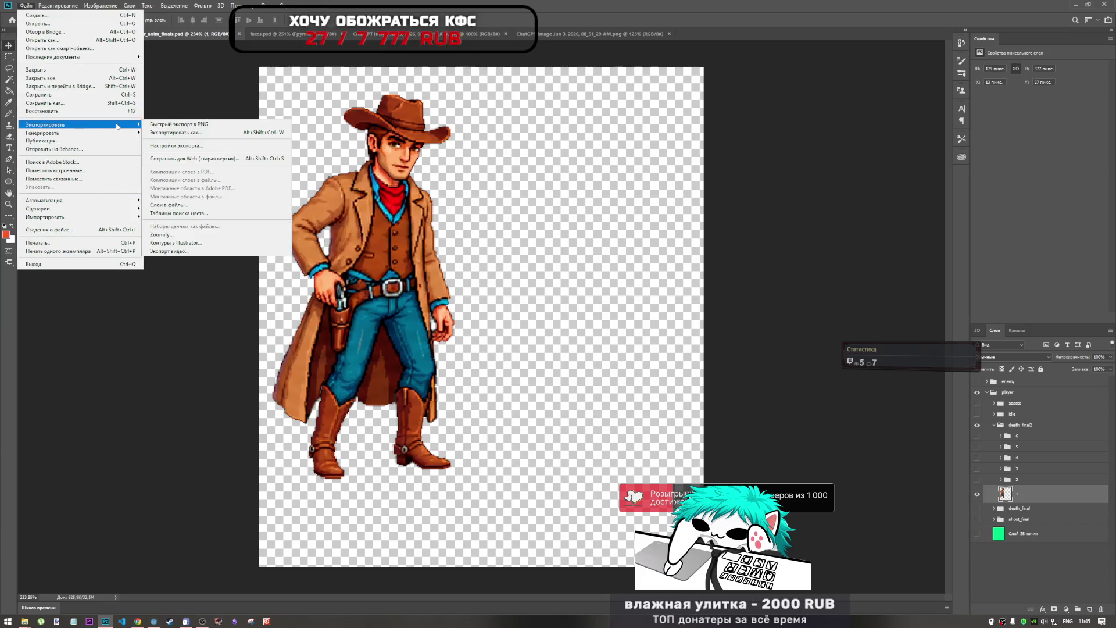
{"action": "left_click", "coordinate": [156, 133]}
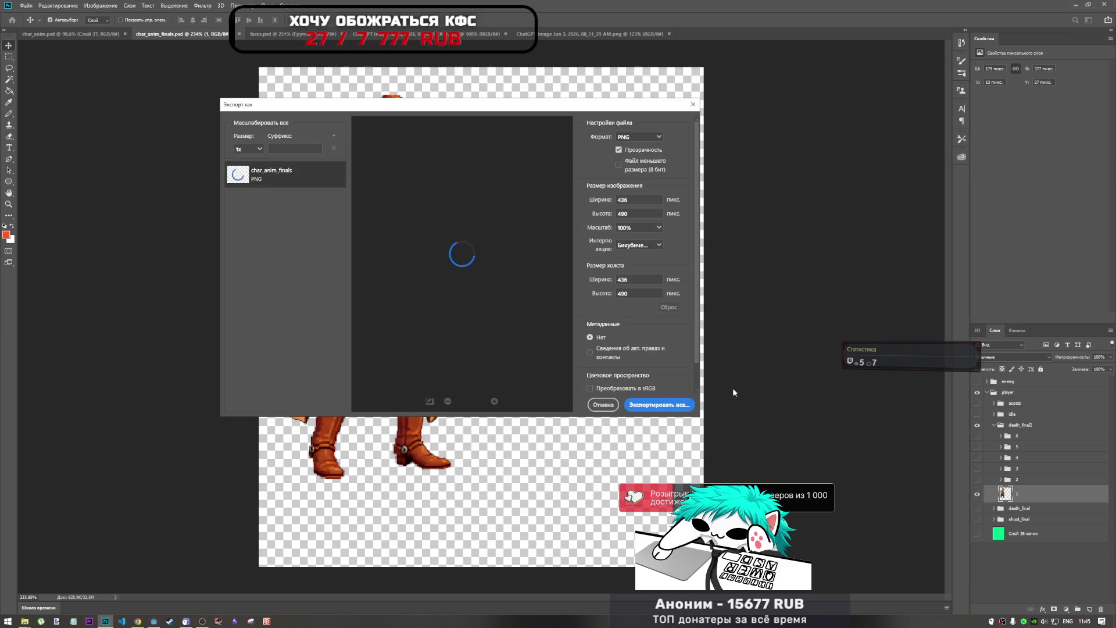
{"action": "left_click", "coordinate": [665, 406]}
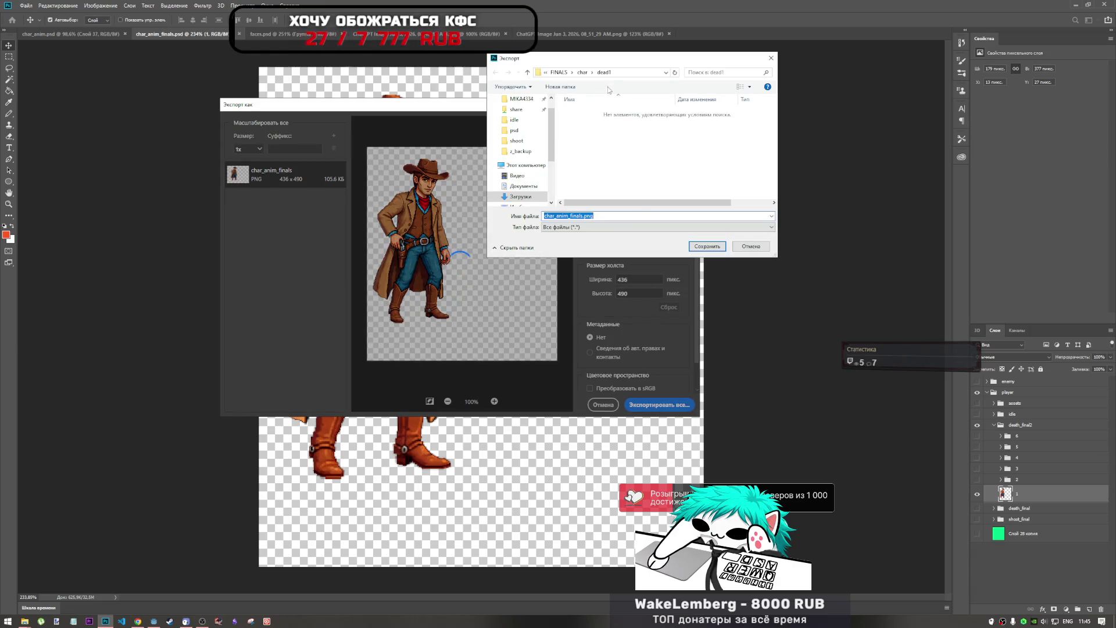
{"action": "type", "text": "1"}
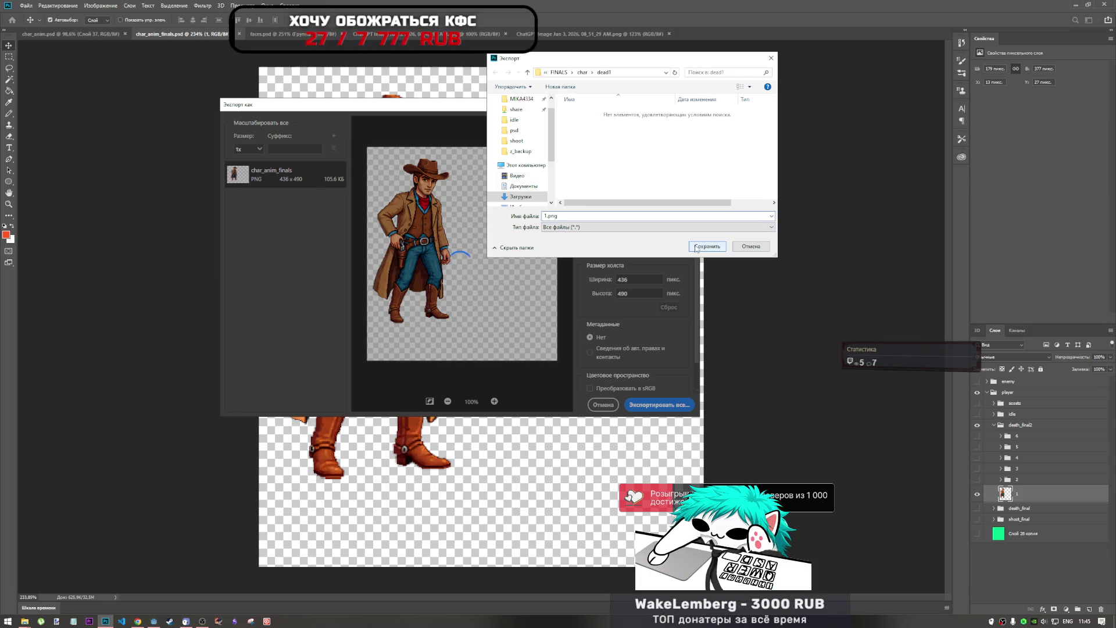
{"action": "left_click", "coordinate": [697, 249]}
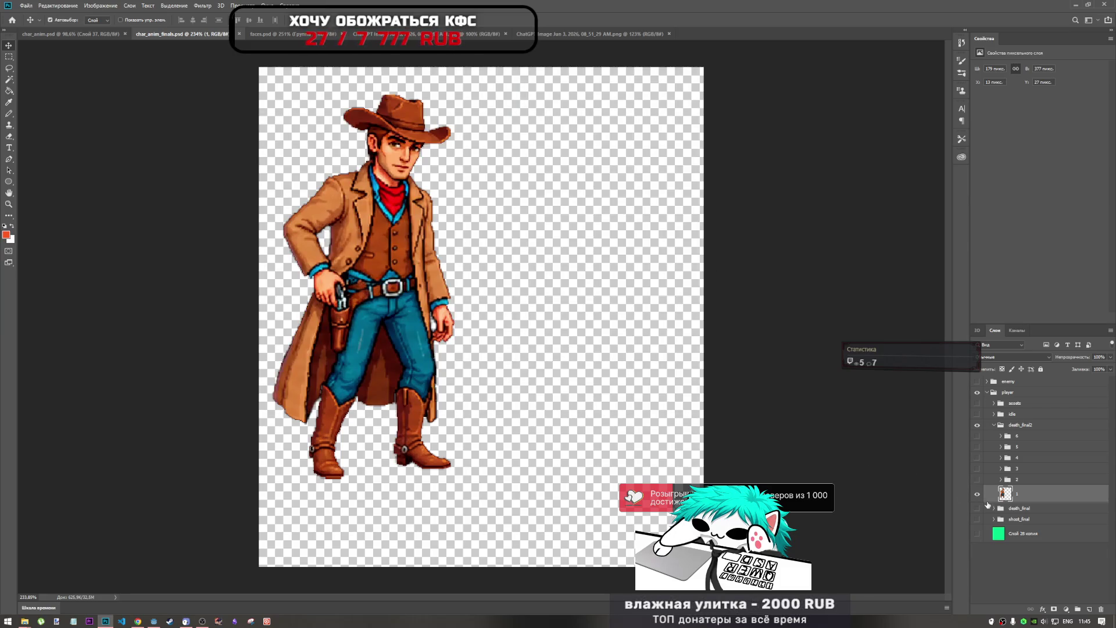
Step: Switch visibility to frame 2, the kneeling cowboy, and export it as a PNG
{"action": "left_click", "coordinate": [981, 494]}
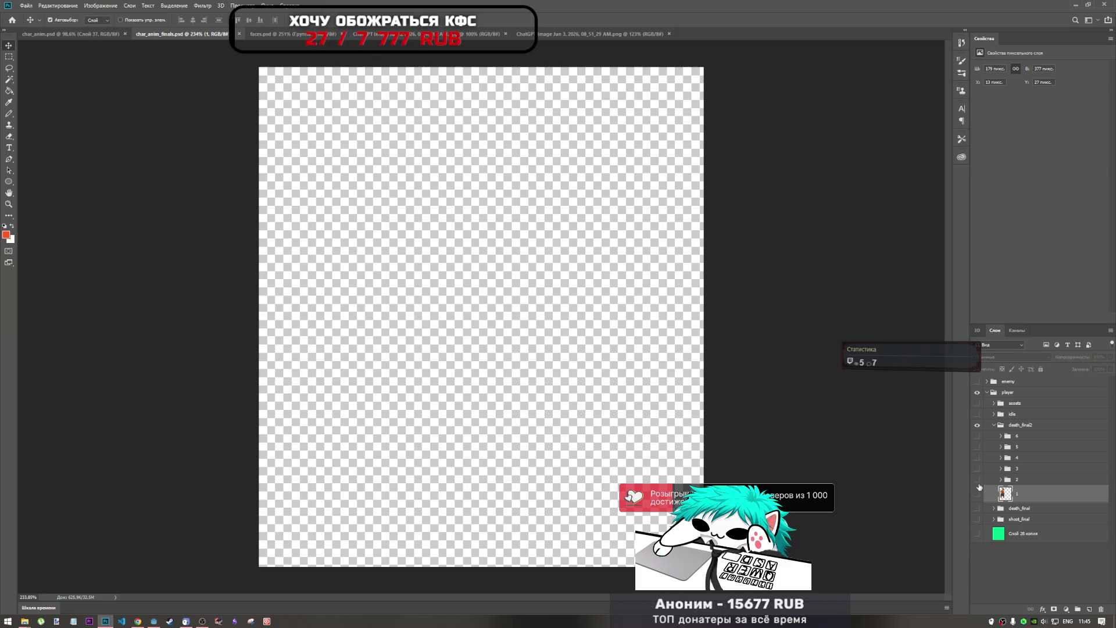
{"action": "left_click", "coordinate": [978, 481]}
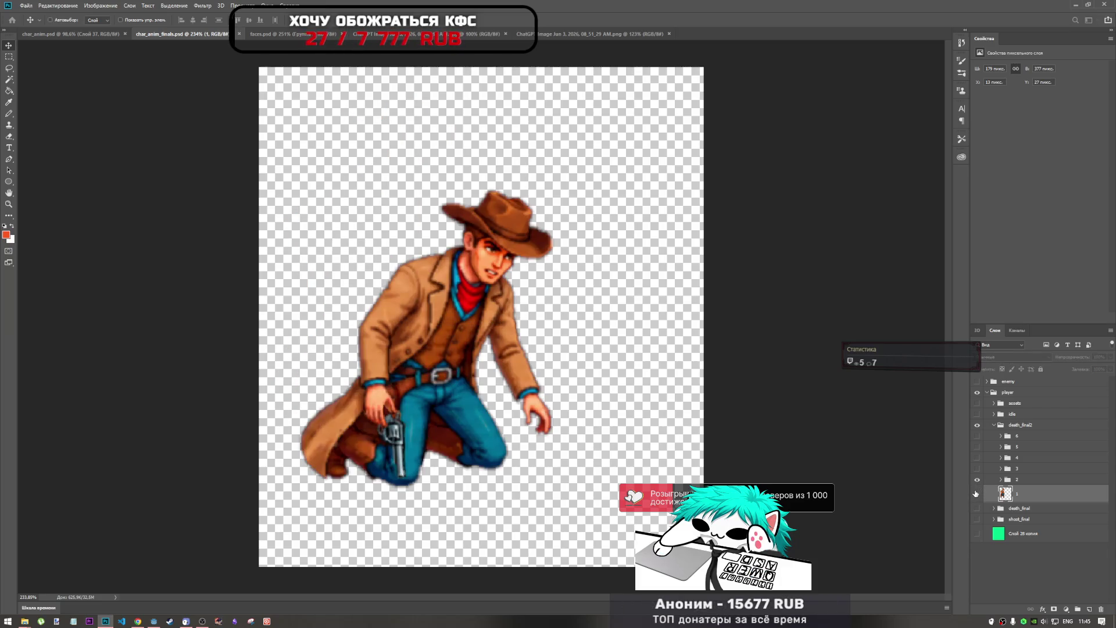
{"action": "key", "text": "ctrl+alt+shift+w"}
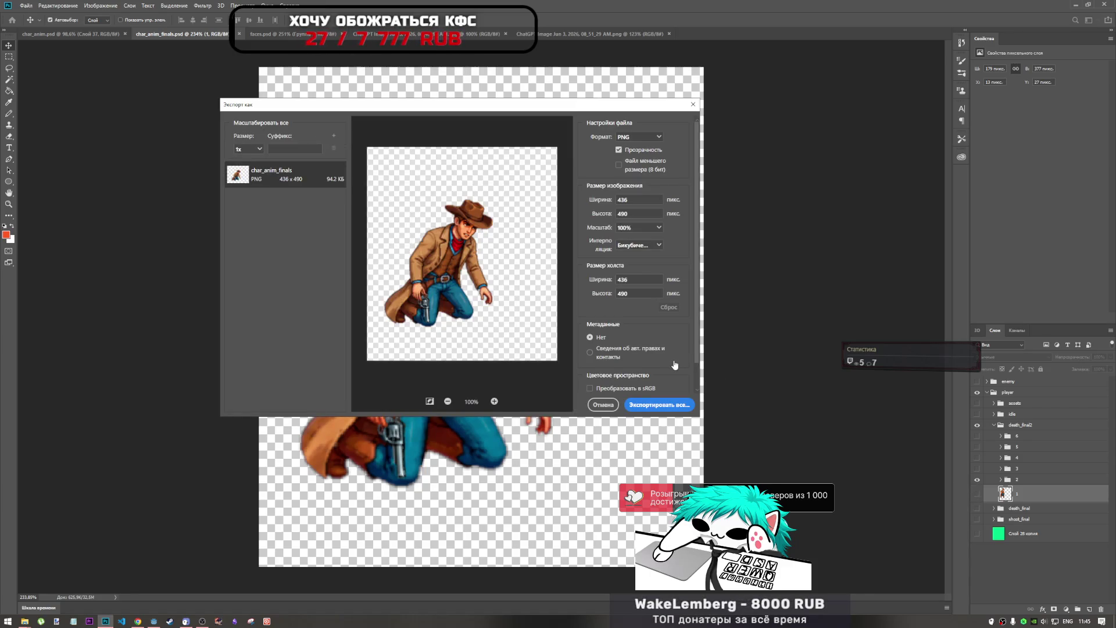
{"action": "left_click", "coordinate": [663, 405]}
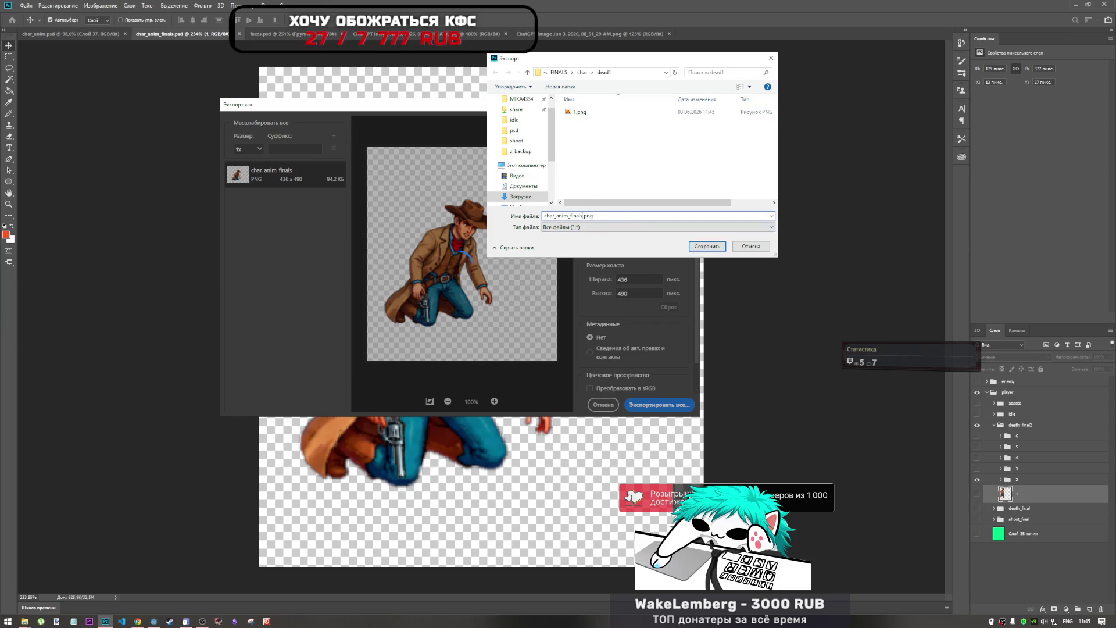
{"action": "left_click", "coordinate": [705, 247]}
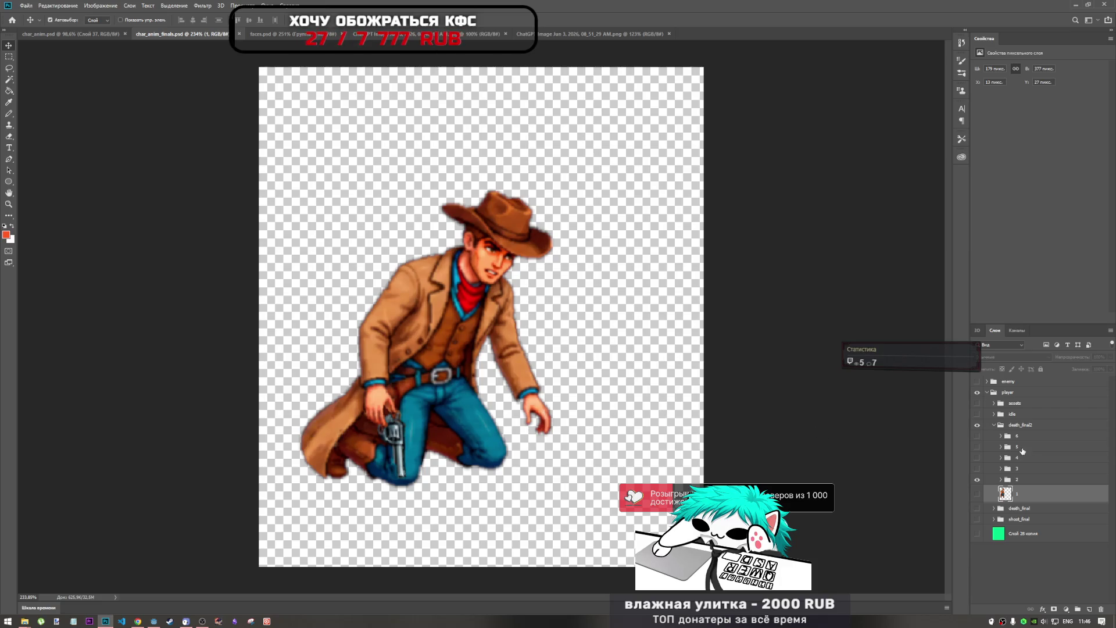
Step: Show only death frame 3 and export it as 3.png
{"action": "left_click", "coordinate": [978, 479]}
{"action": "left_click", "coordinate": [977, 468]}
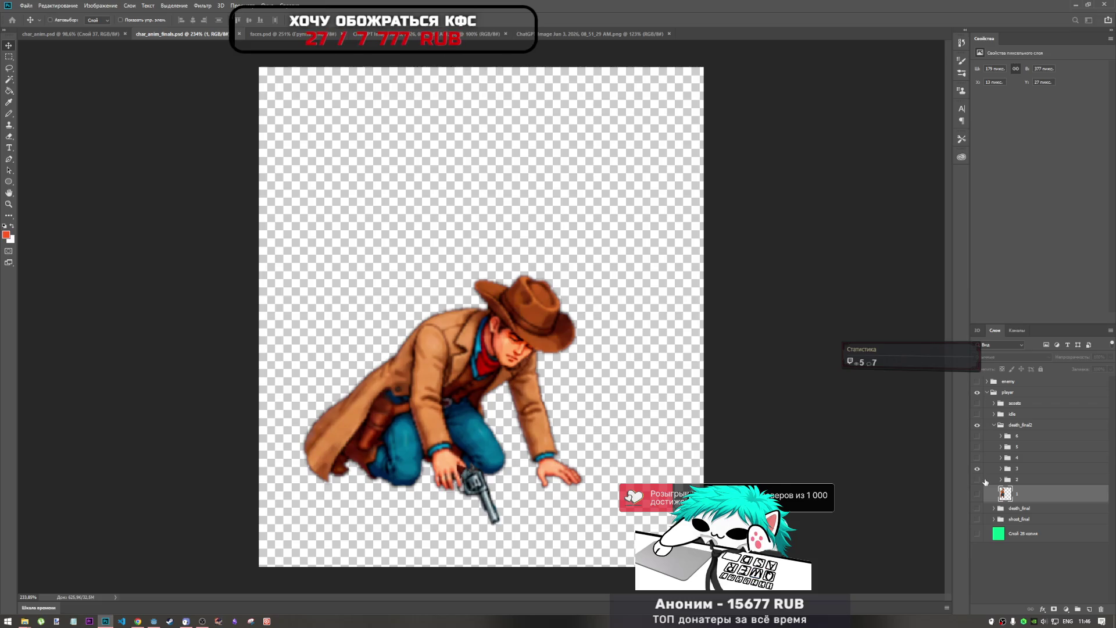
{"action": "key", "text": "ctrl+alt+shift+w"}
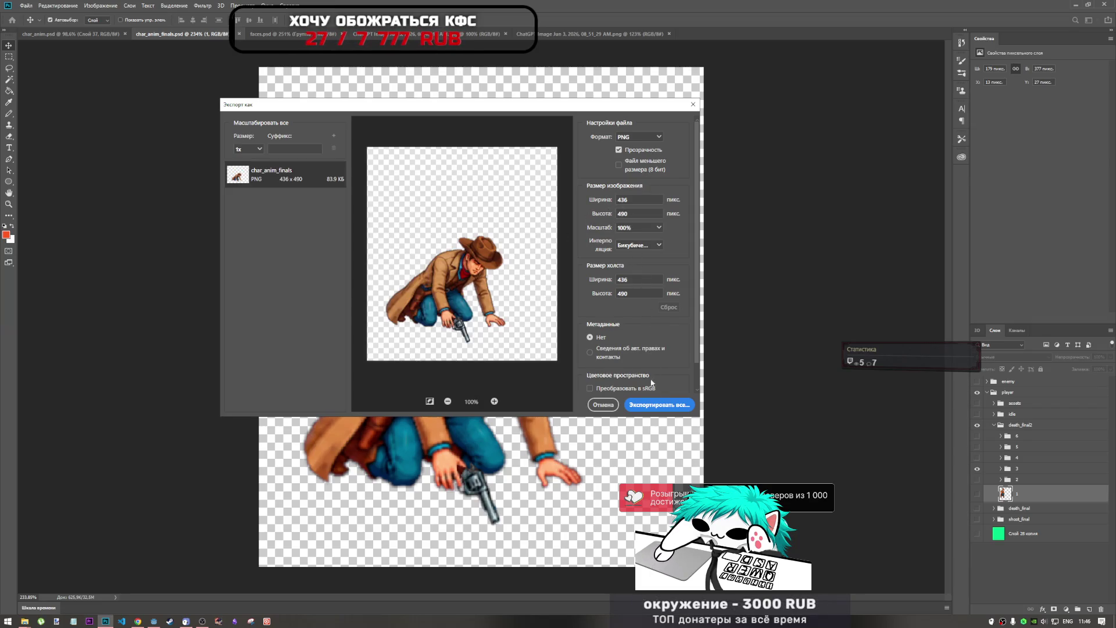
{"action": "left_click", "coordinate": [669, 405]}
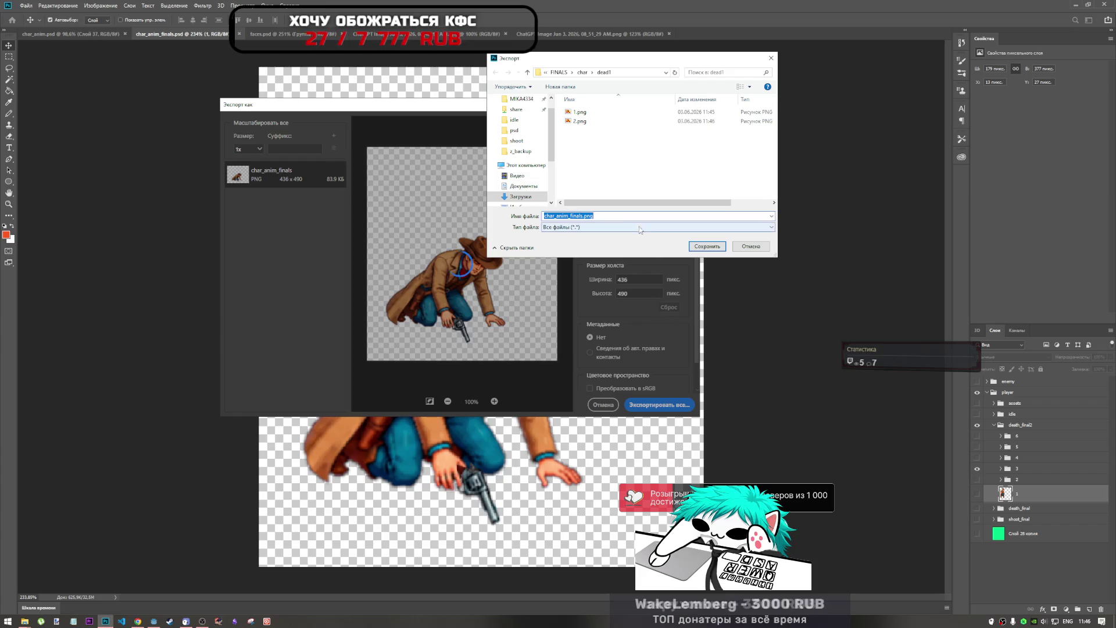
{"action": "type", "text": "3"}
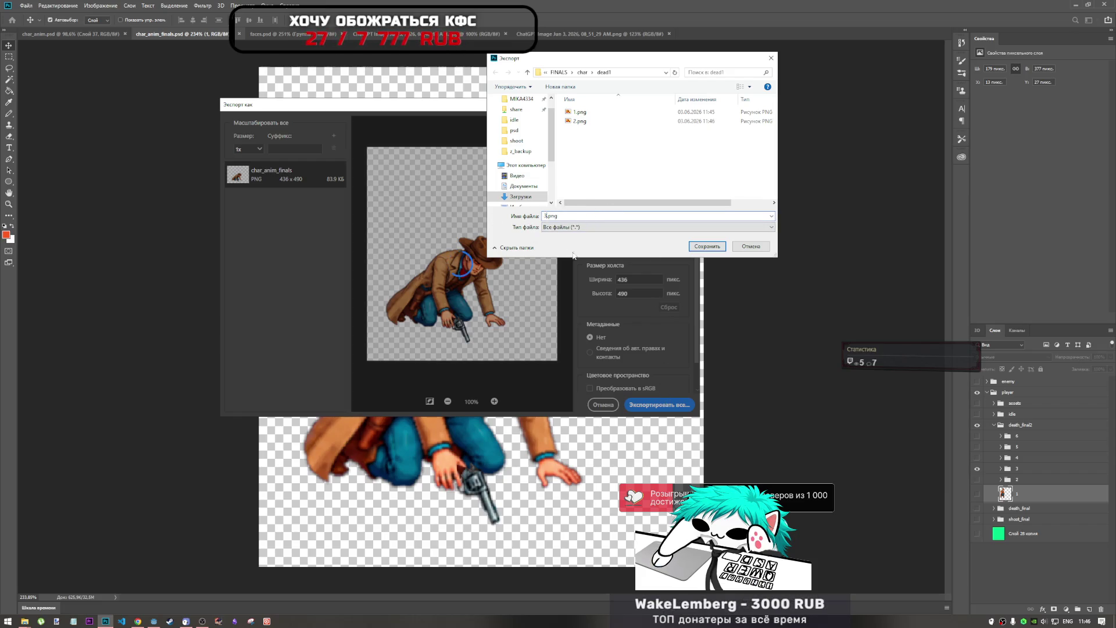
{"action": "left_click", "coordinate": [690, 250]}
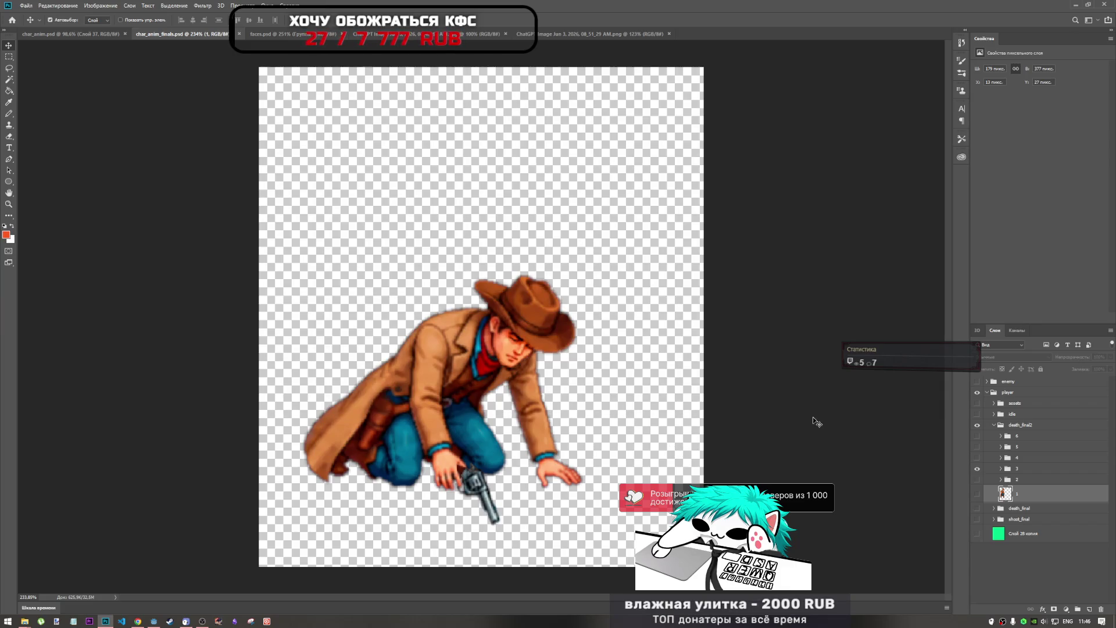
Step: Show only death frame 4 and export it as 4.png
{"action": "left_click", "coordinate": [978, 469]}
{"action": "left_click", "coordinate": [978, 459]}
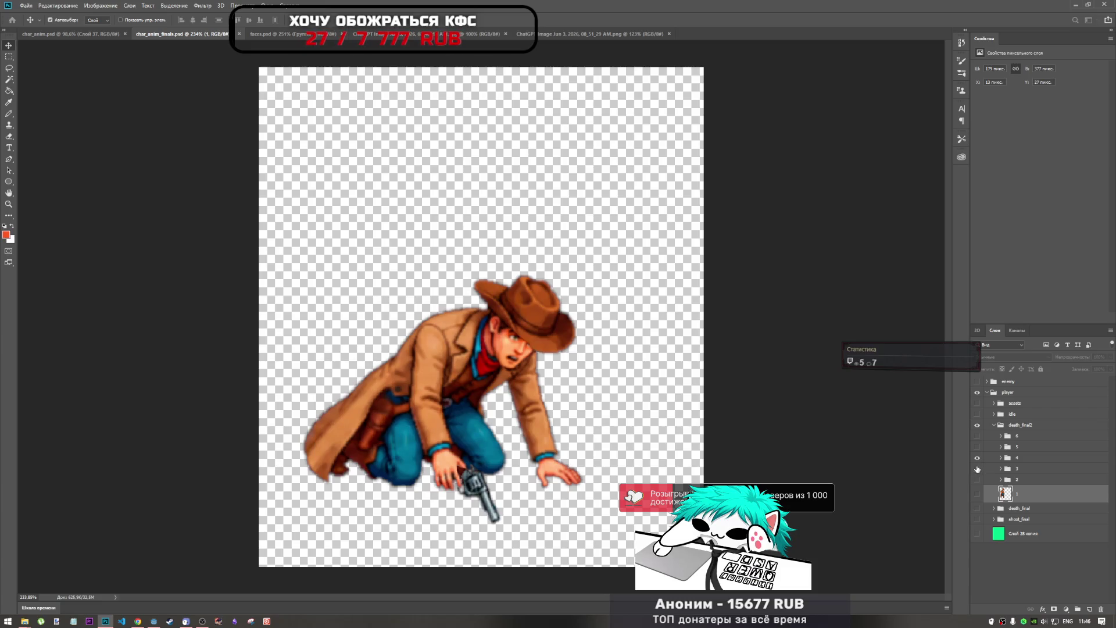
{"action": "key", "text": "ctrl+alt+shift+w"}
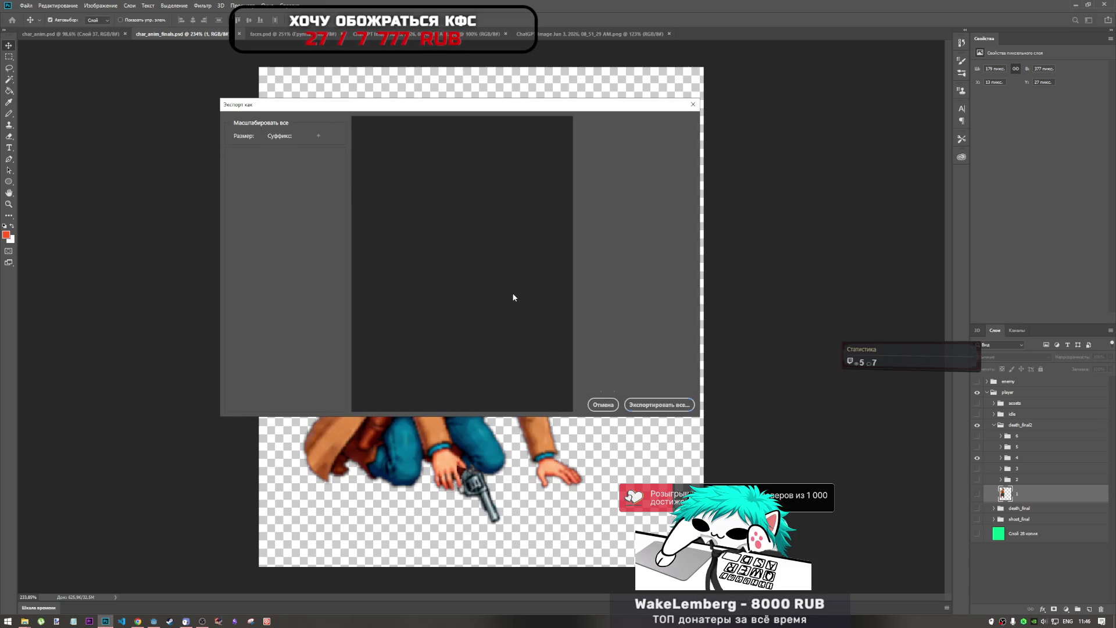
{"action": "key", "text": "Return"}
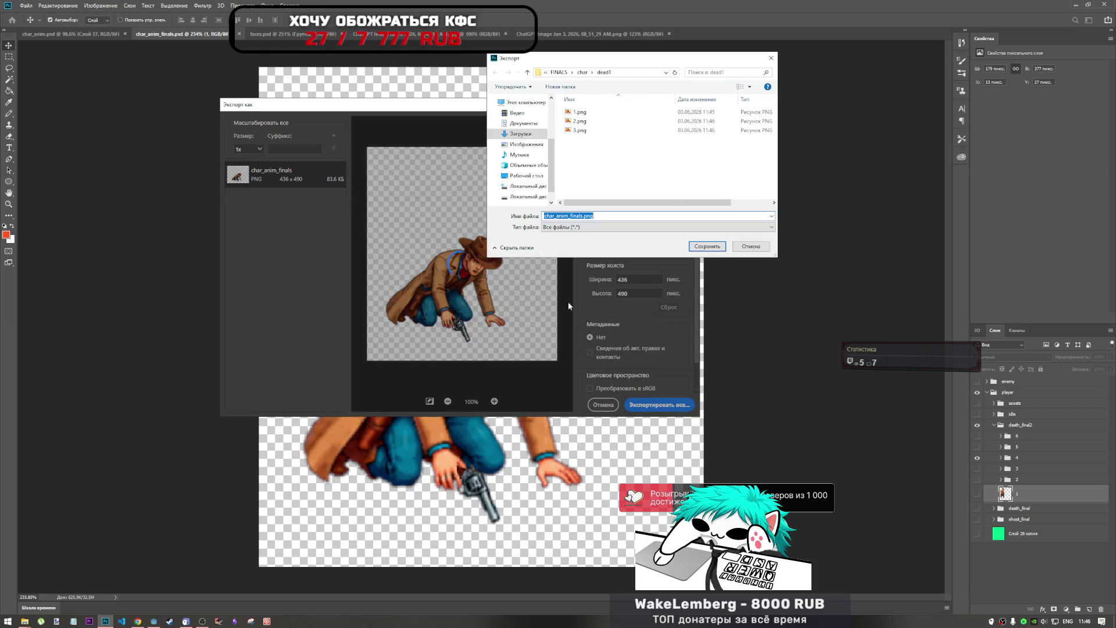
{"action": "type", "text": "4.png"}
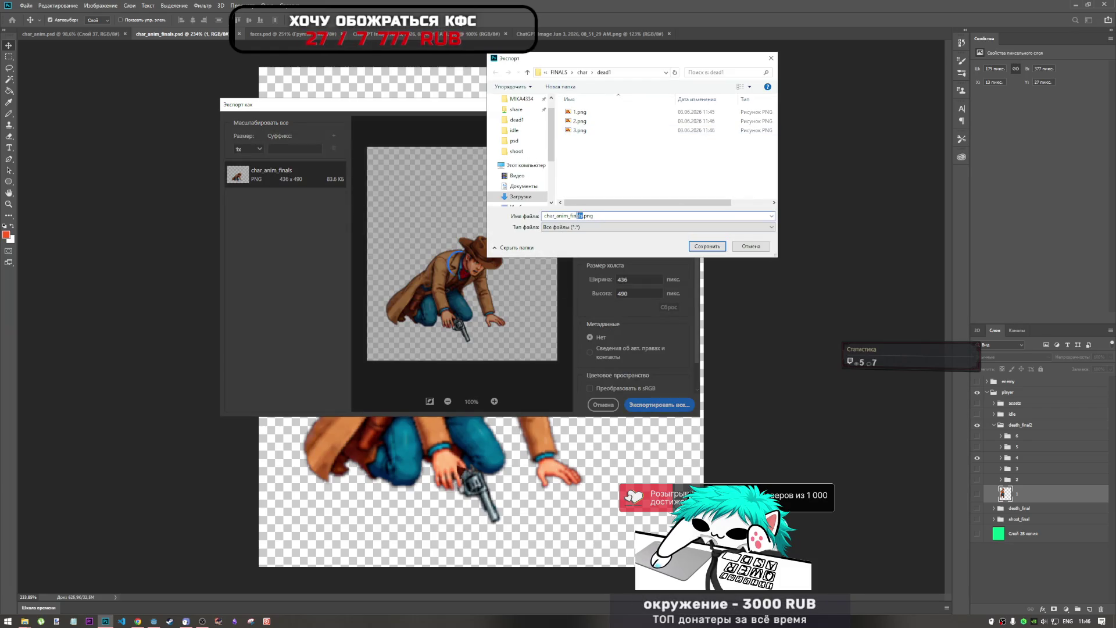
{"action": "left_click", "coordinate": [715, 247]}
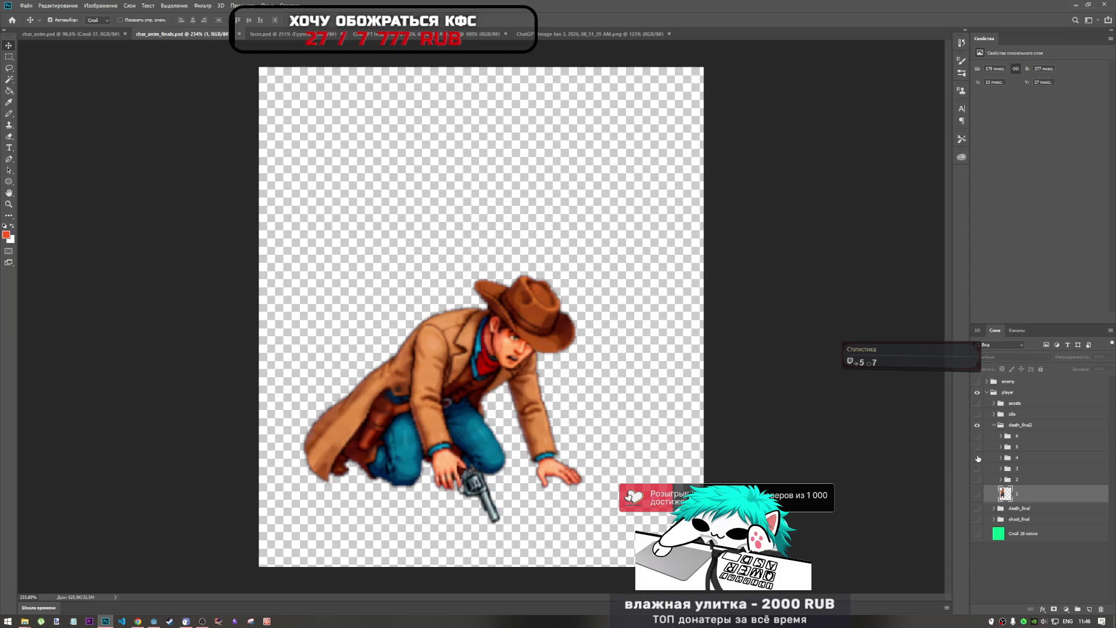
Step: Hide frame 4 and show death frame 5, the slumped cowboy
{"action": "left_click", "coordinate": [977, 457]}
{"action": "left_click", "coordinate": [977, 447]}
{"action": "key", "text": "alt+shift"}
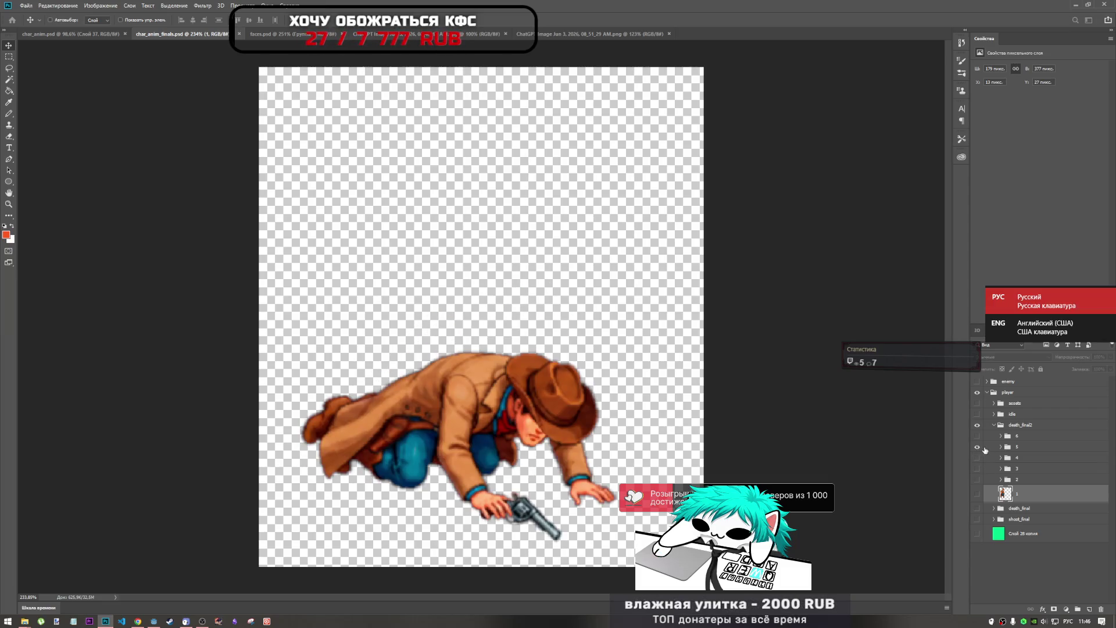
Step: Export death frame 5 as 5.png
{"action": "key", "text": "ctrl+alt+shift+w"}
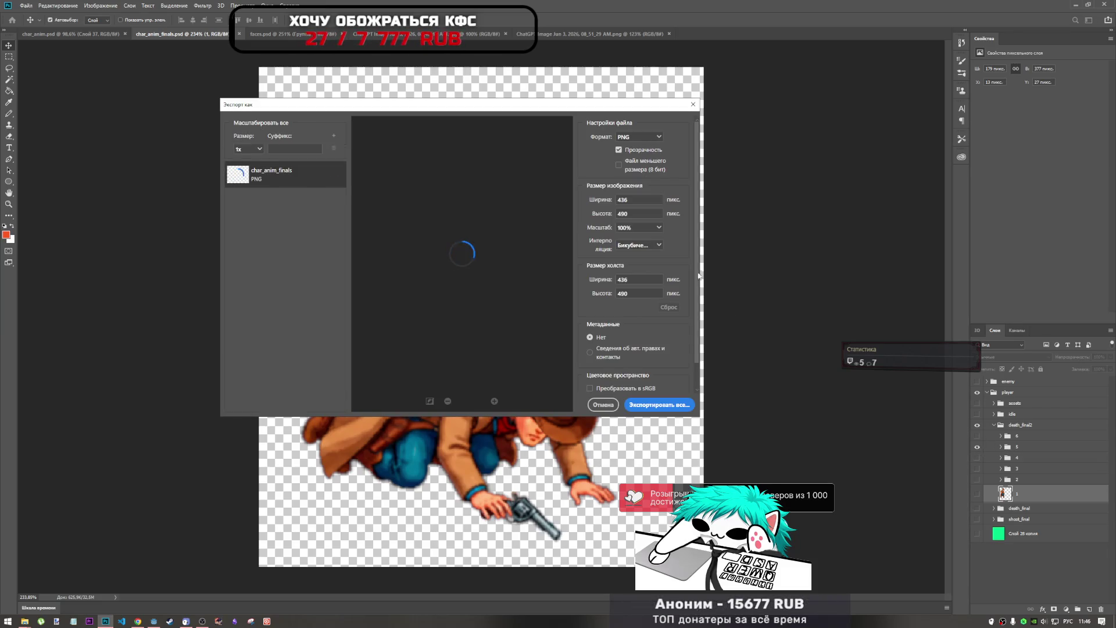
{"action": "left_click", "coordinate": [658, 404]}
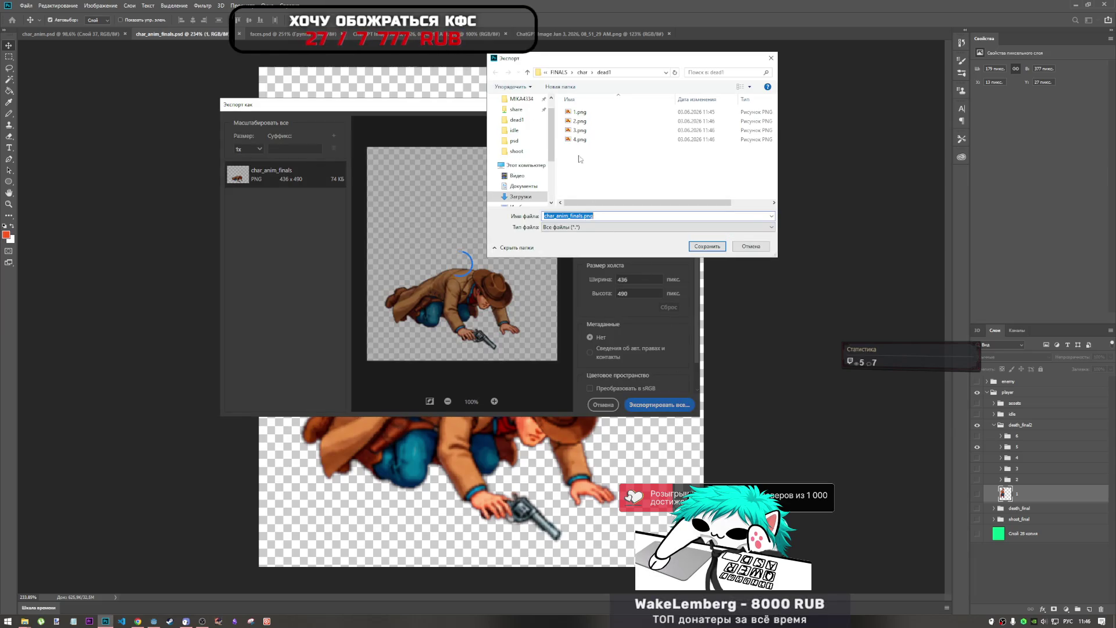
{"action": "double_click", "coordinate": [579, 216]}
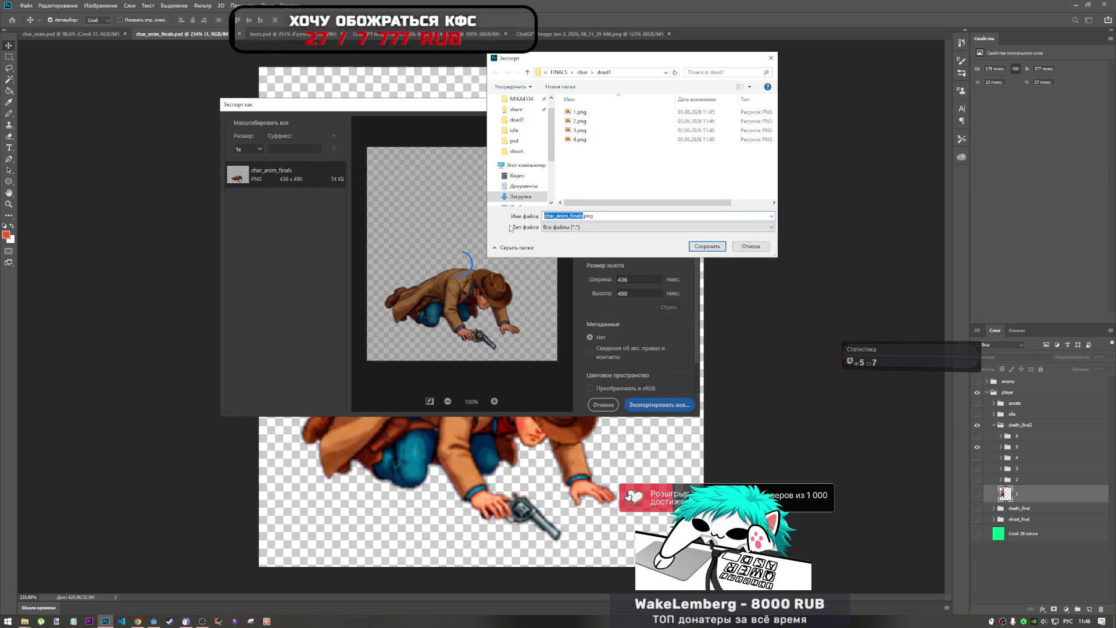
{"action": "type", "text": "5"}
{"action": "left_click", "coordinate": [708, 248]}
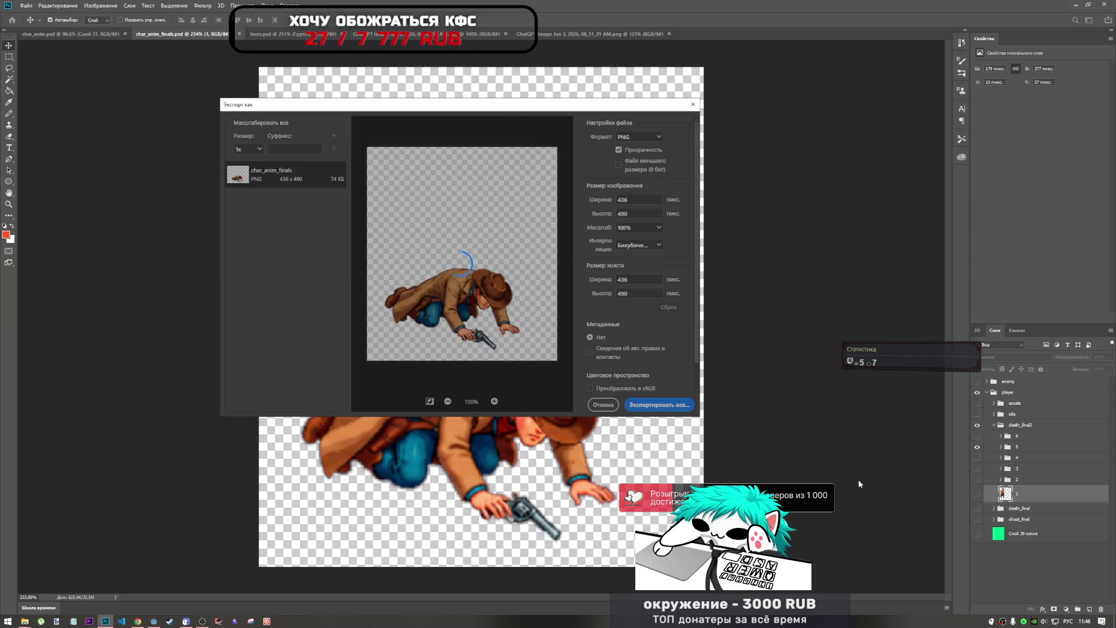
Step: Show death frame 6, the cowboy lying flat, and export it as 6.png
{"action": "left_click", "coordinate": [977, 435]}
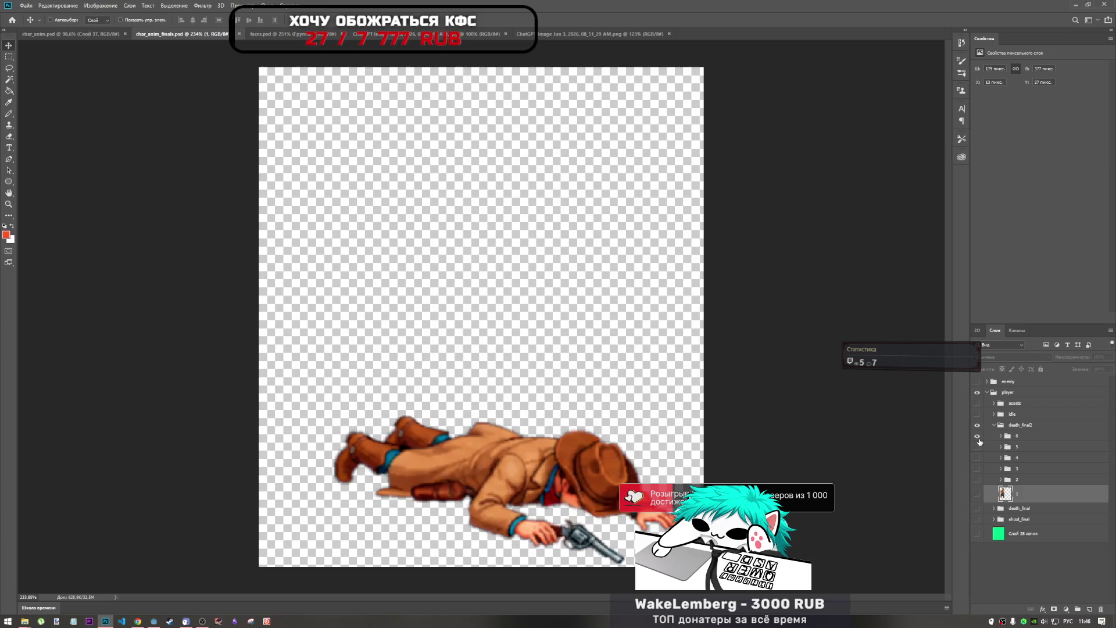
{"action": "key", "text": "ctrl+alt+shift+w"}
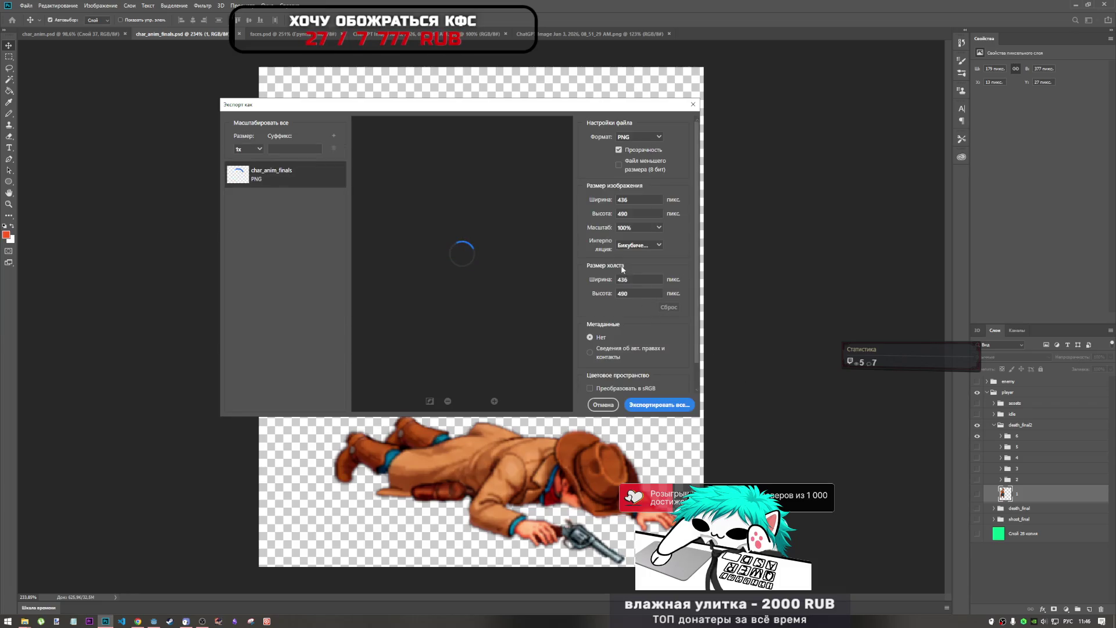
{"action": "left_click", "coordinate": [658, 404]}
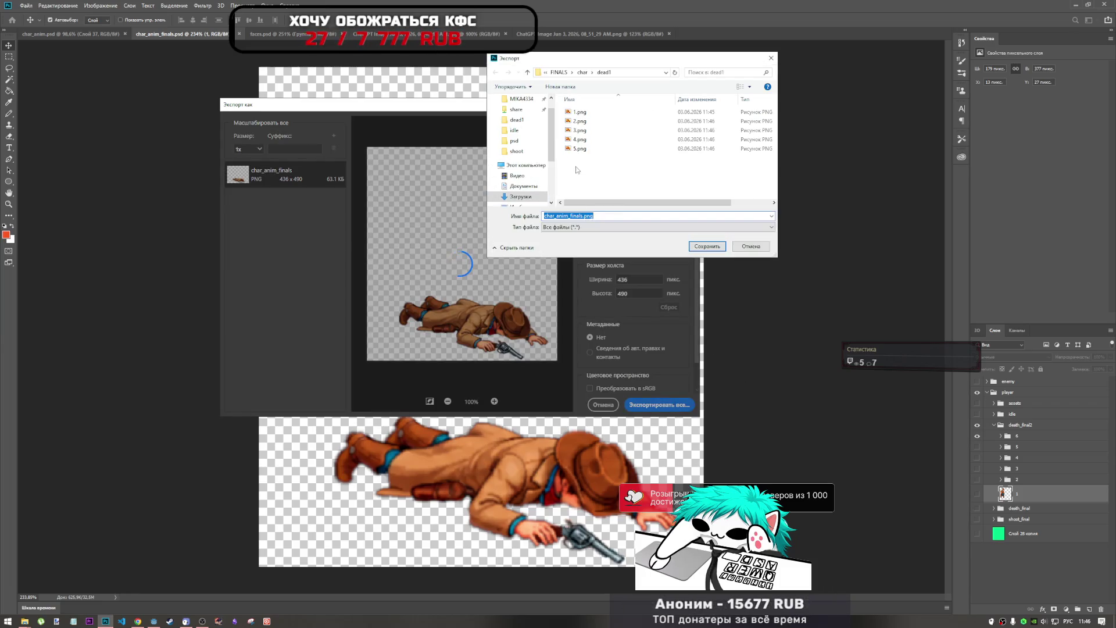
{"action": "type", "text": "6"}
{"action": "left_click", "coordinate": [706, 246]}
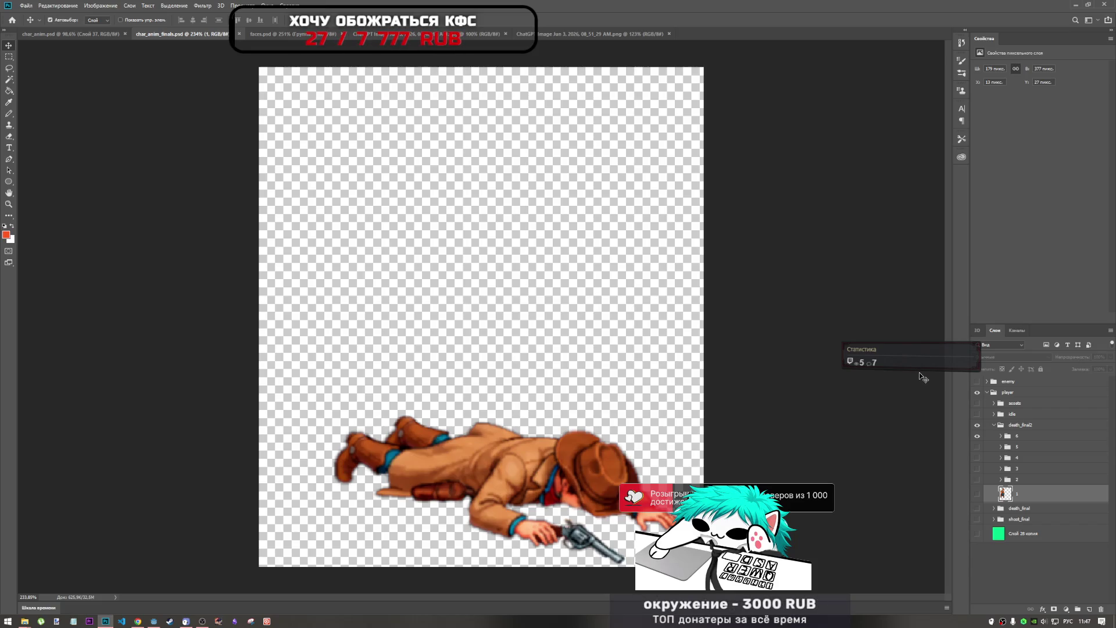
Step: Hide and collapse death_final2, then show death_final with only frame 0 visible
{"action": "left_click", "coordinate": [977, 424]}
{"action": "left_click", "coordinate": [994, 425]}
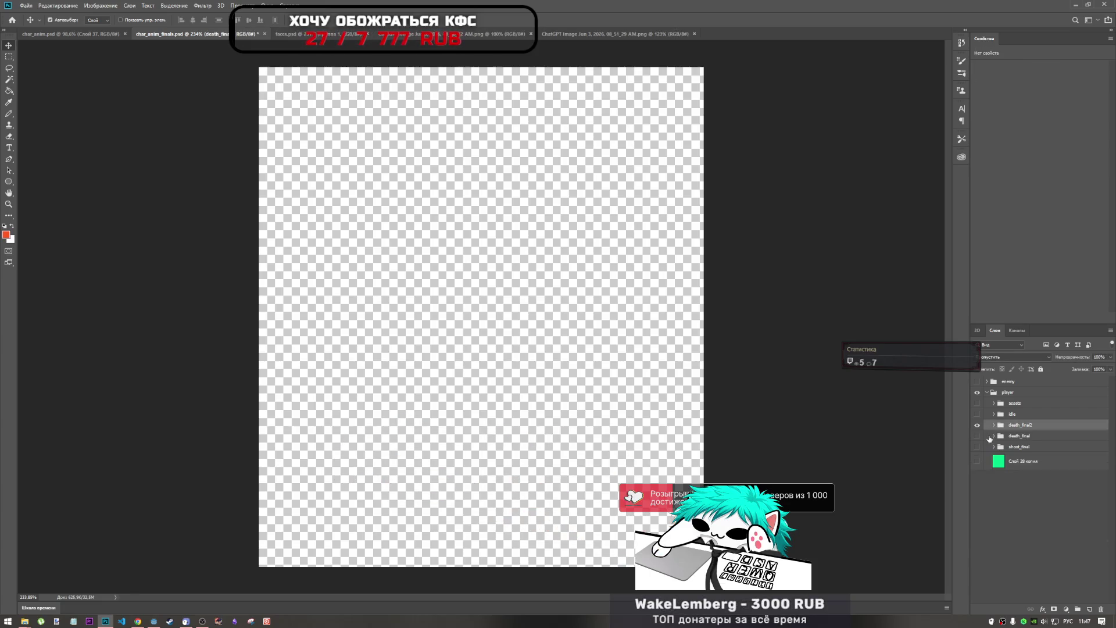
{"action": "left_click", "coordinate": [977, 436]}
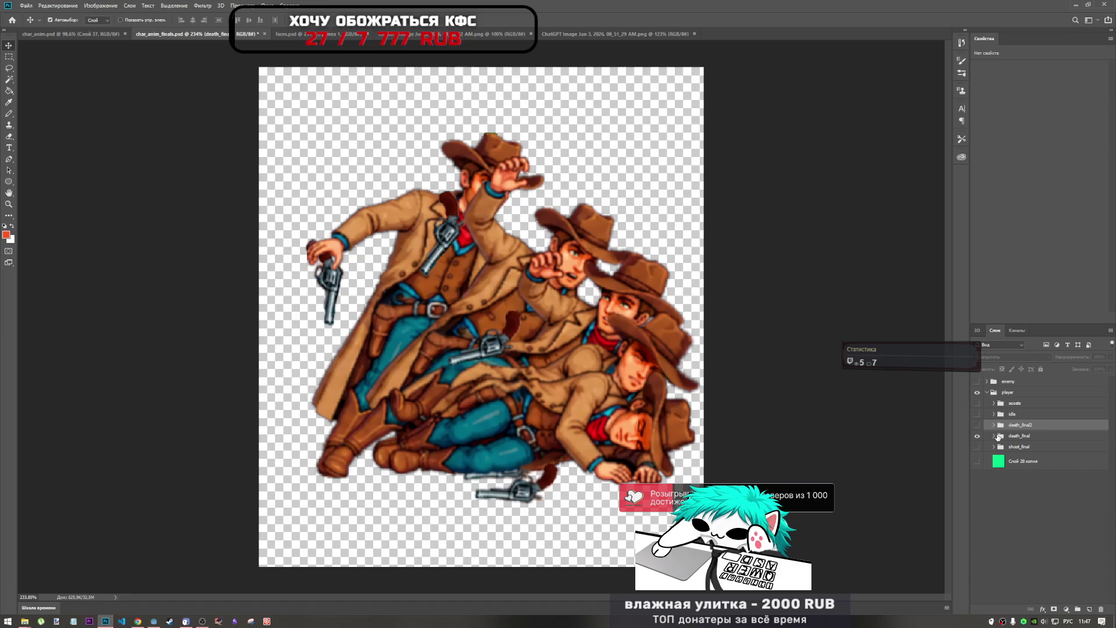
{"action": "left_click", "coordinate": [994, 436]}
{"action": "left_click_drag", "start_coordinate": [977, 490], "coordinate": [977, 453]}
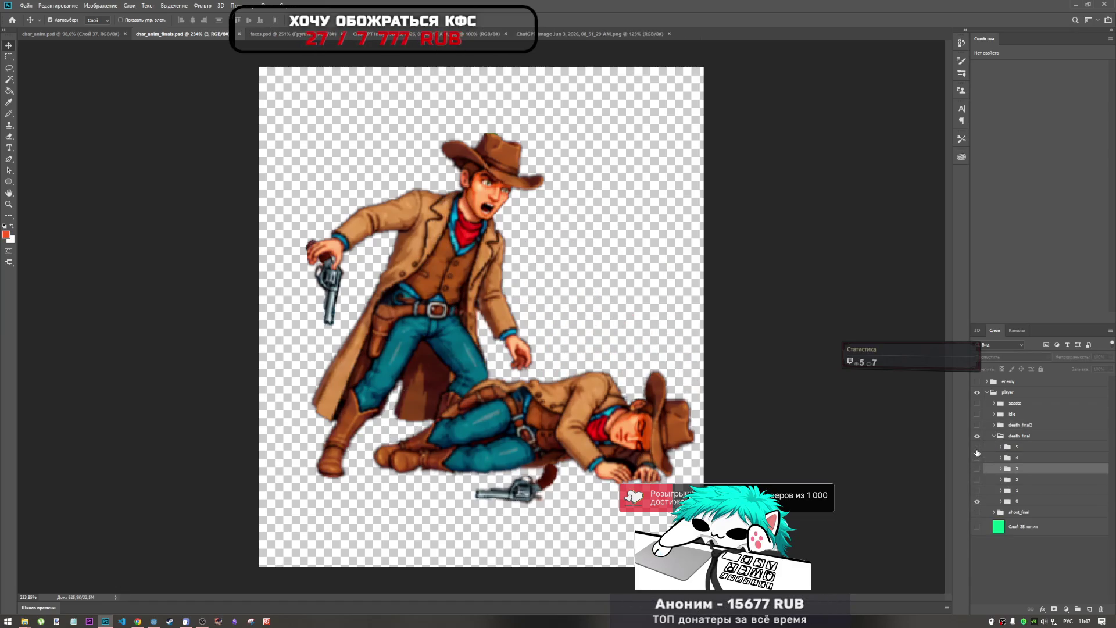
{"action": "left_click", "coordinate": [977, 454]}
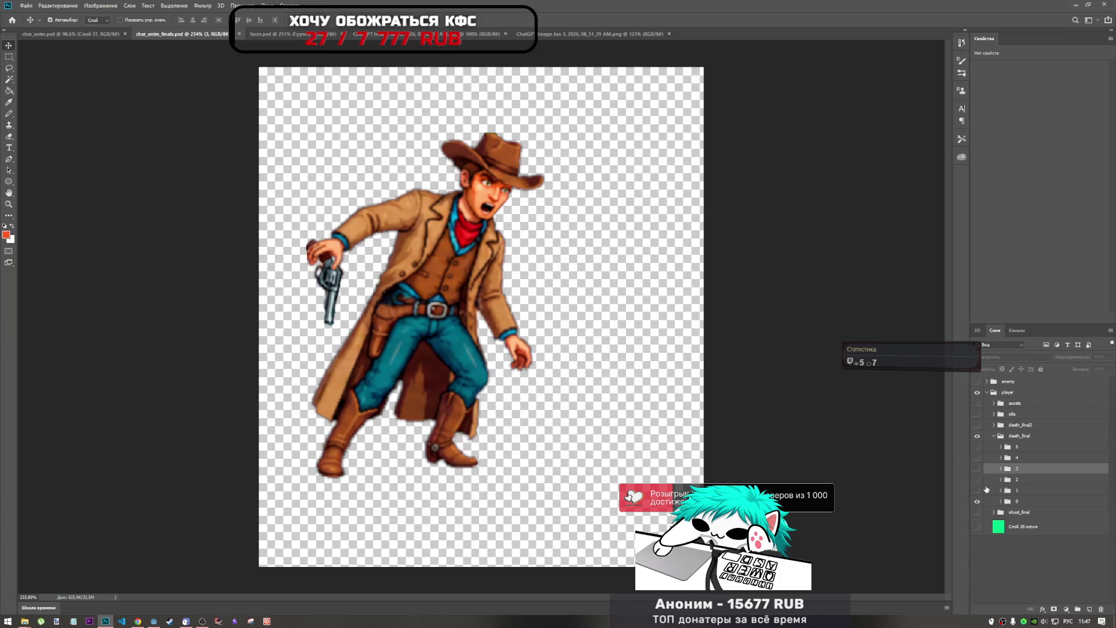
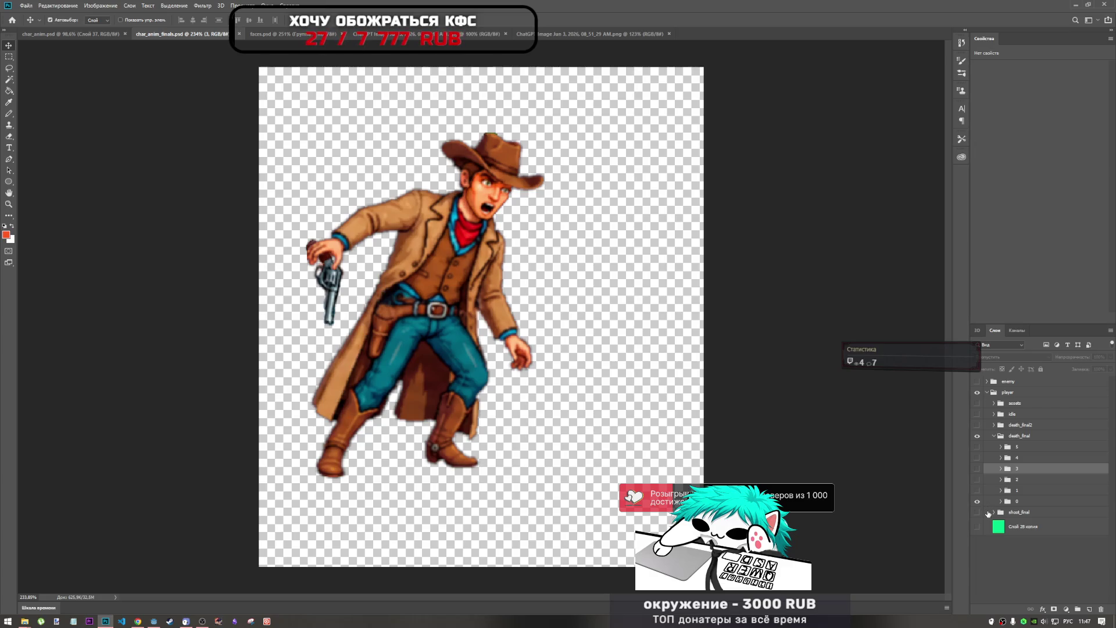
Step: Toggle between the shoot_final standing pose and the death frame to compare them
{"action": "left_click", "coordinate": [977, 501]}
{"action": "left_click", "coordinate": [977, 511]}
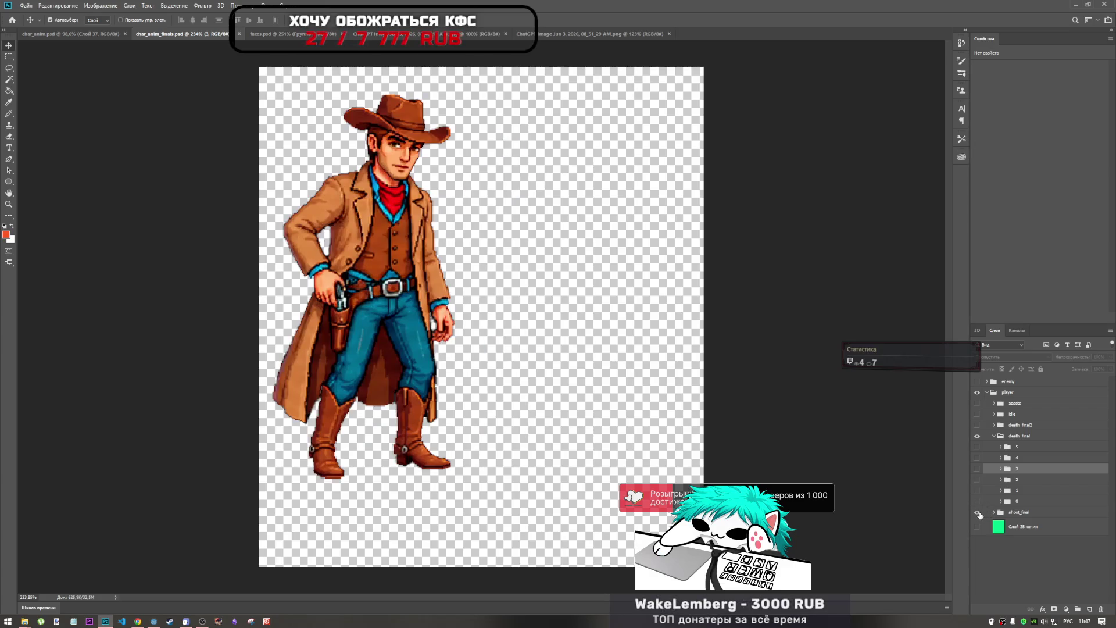
{"action": "left_click", "coordinate": [978, 512]}
{"action": "left_click", "coordinate": [978, 501]}
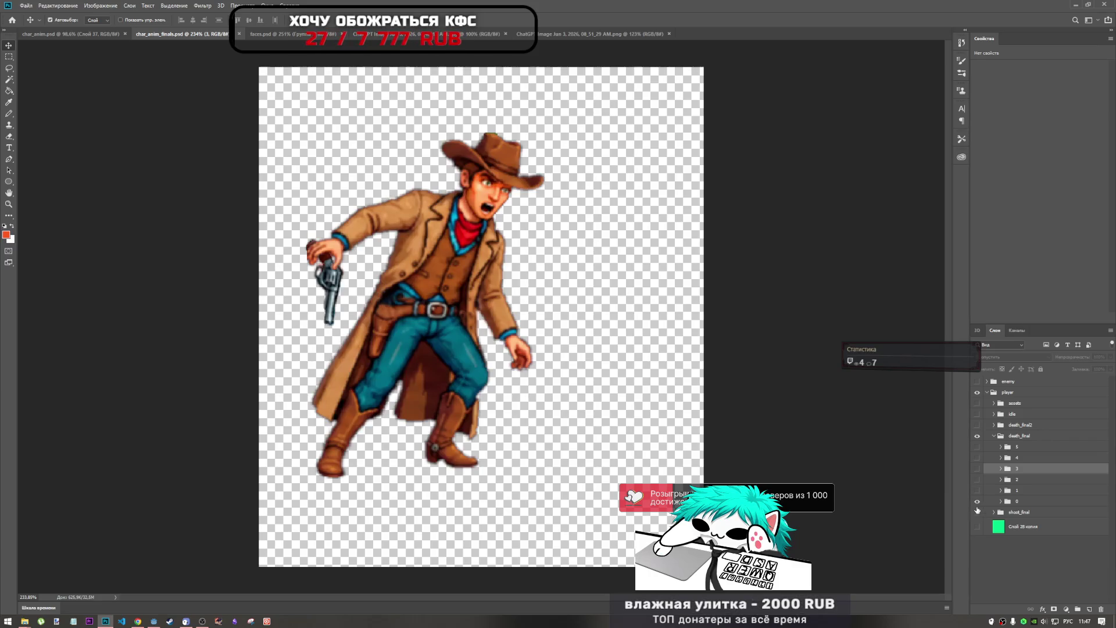
{"action": "left_click", "coordinate": [978, 501]}
{"action": "left_click", "coordinate": [977, 512]}
{"action": "left_click", "coordinate": [977, 512]}
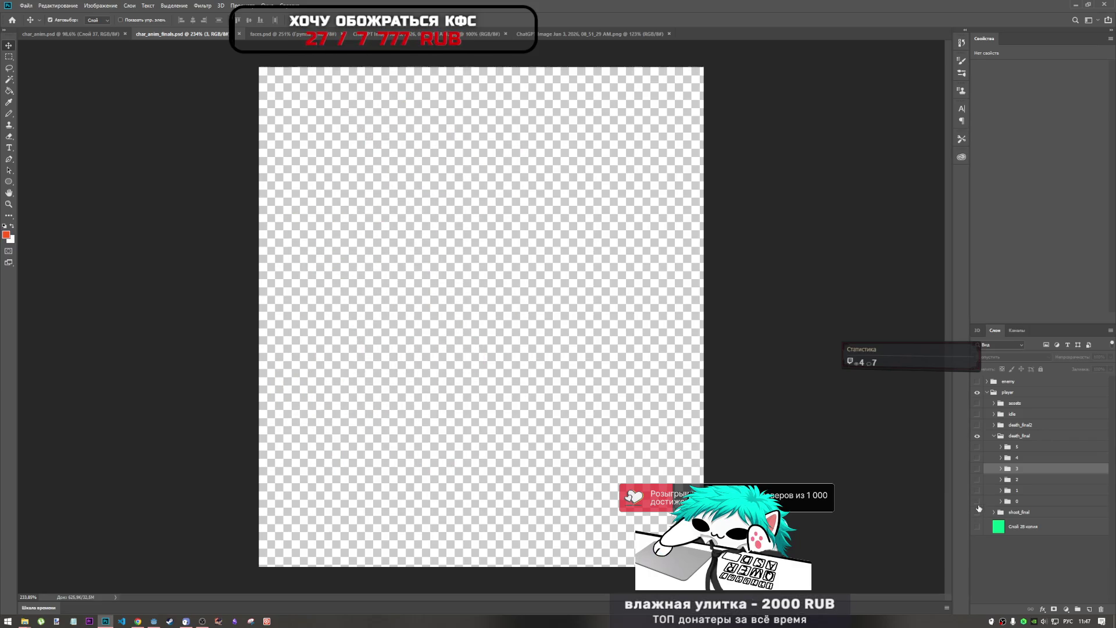
{"action": "left_click", "coordinate": [978, 502]}
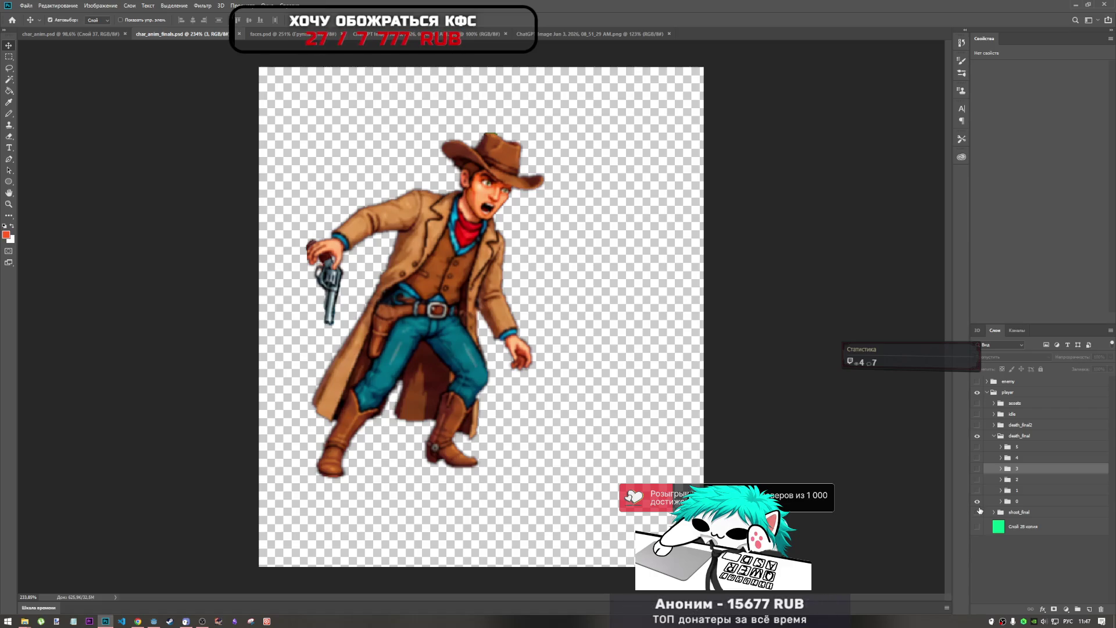
{"action": "left_click", "coordinate": [977, 512]}
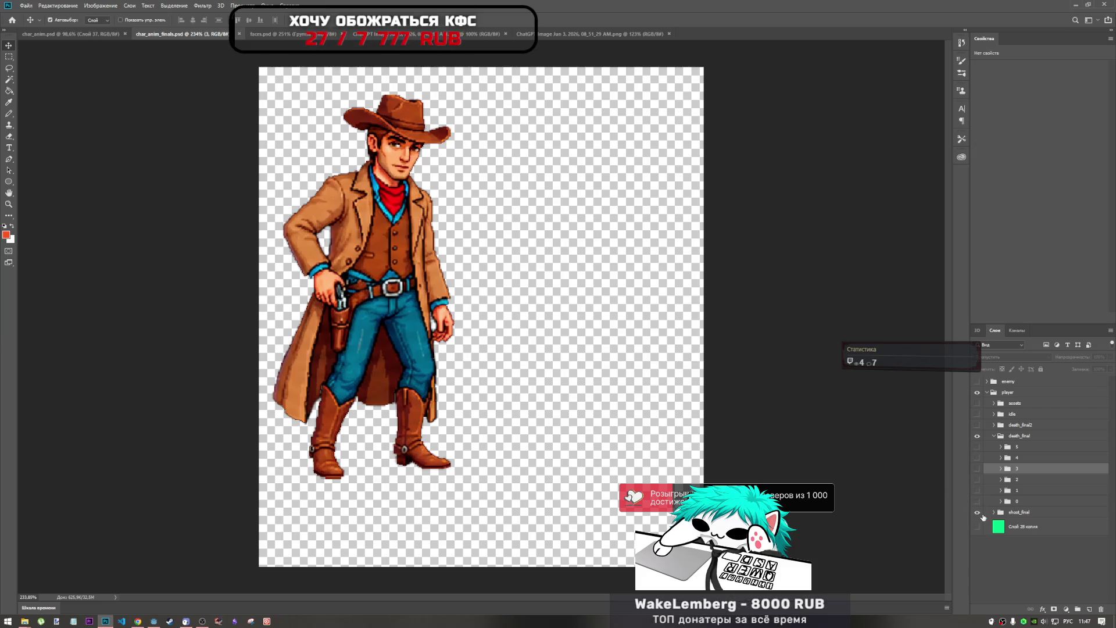
{"action": "left_click", "coordinate": [977, 512]}
{"action": "left_click", "coordinate": [977, 501]}
{"action": "left_click", "coordinate": [977, 501]}
{"action": "left_click", "coordinate": [977, 512]}
Step: Compare the shoot and death poses again, ending with the first death_final frame shown
{"action": "left_click", "coordinate": [977, 512]}
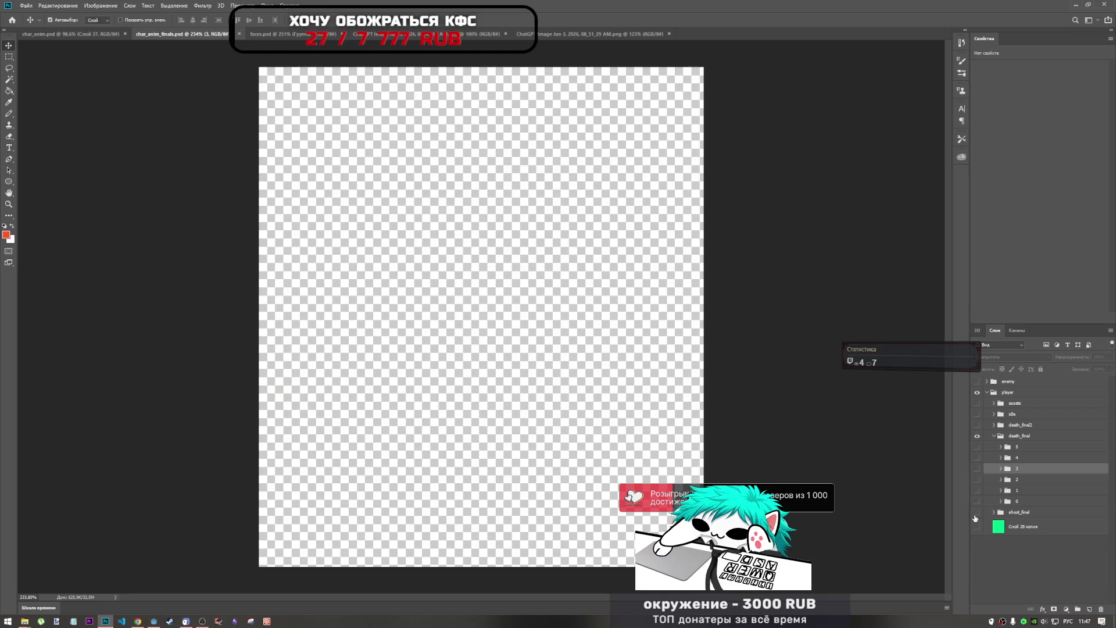
{"action": "left_click", "coordinate": [977, 512]}
{"action": "left_click", "coordinate": [977, 512]}
{"action": "left_click", "coordinate": [977, 501]}
{"action": "left_click", "coordinate": [977, 501]}
{"action": "left_click", "coordinate": [977, 512]}
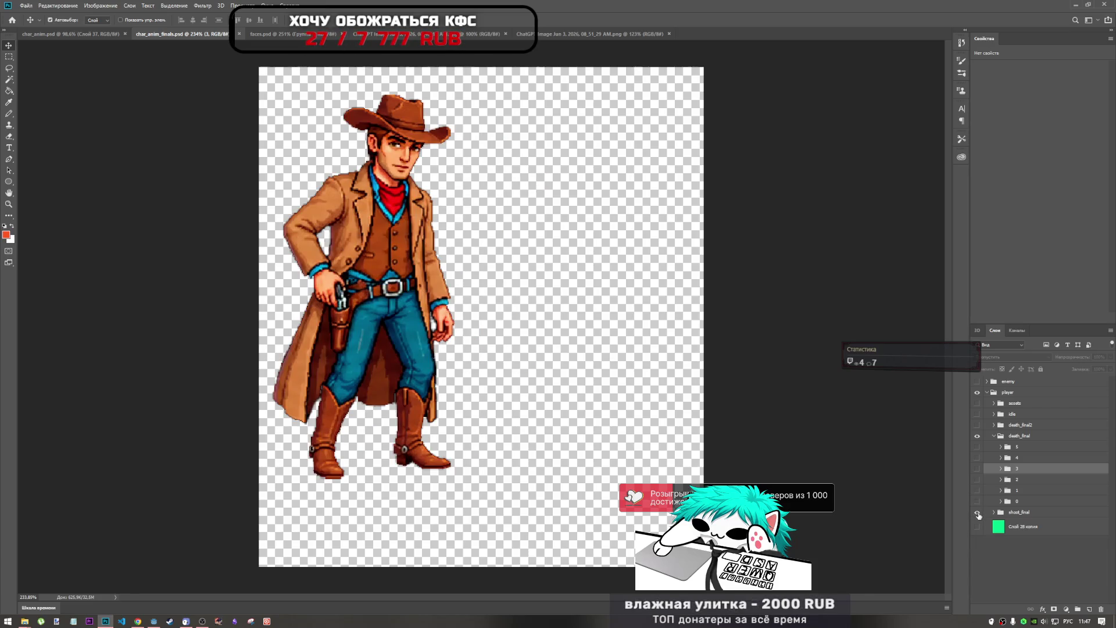
{"action": "left_click", "coordinate": [977, 512]}
{"action": "left_click", "coordinate": [977, 501]}
{"action": "left_click", "coordinate": [977, 501]}
{"action": "left_click", "coordinate": [977, 512]}
{"action": "left_click", "coordinate": [977, 512]}
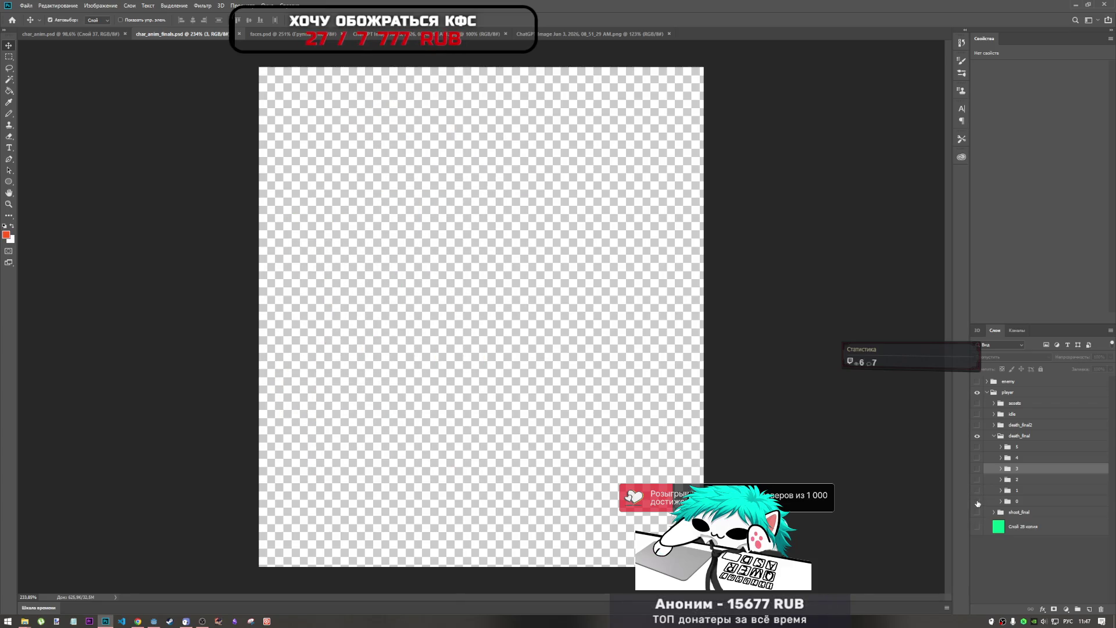
{"action": "left_click", "coordinate": [1010, 425]}
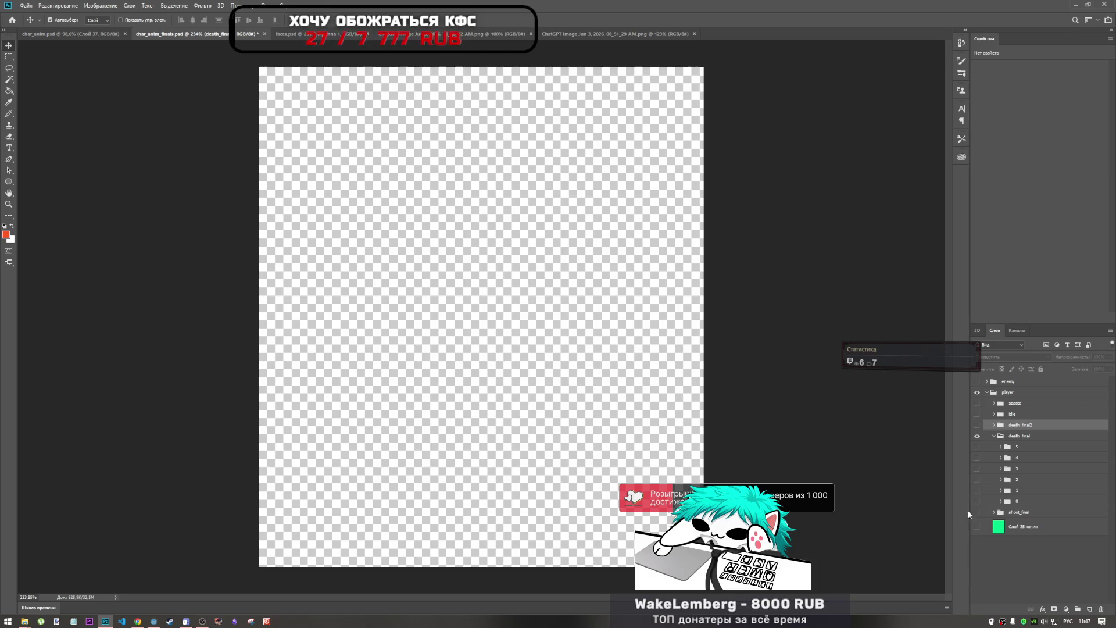
{"action": "left_click", "coordinate": [977, 501]}
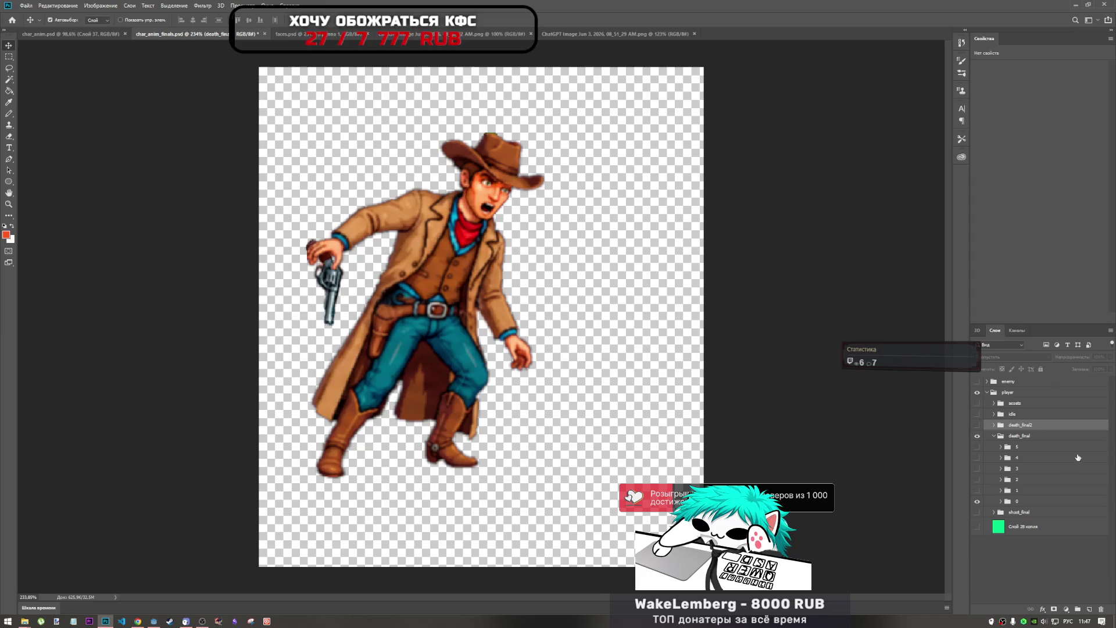
Step: Rename the death_final frame layers 2 through 7 and select layer 2
{"action": "double_click", "coordinate": [1016, 502]}
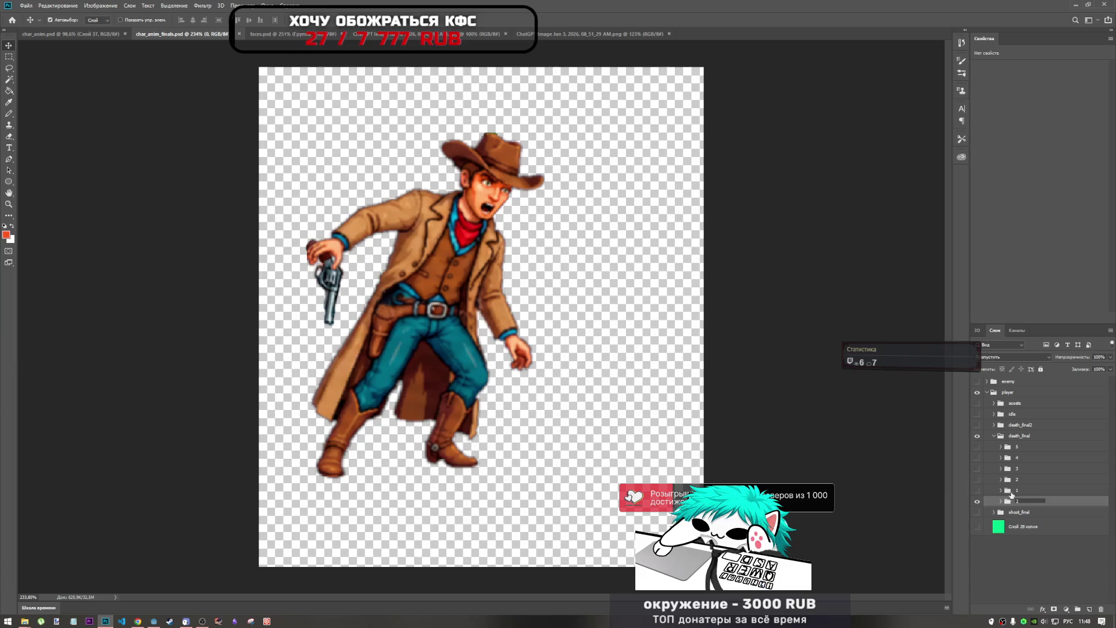
{"action": "key", "text": "shift+Tab"}
{"action": "type", "text": "3"}
{"action": "key", "text": "shift+Tab"}
{"action": "type", "text": "4"}
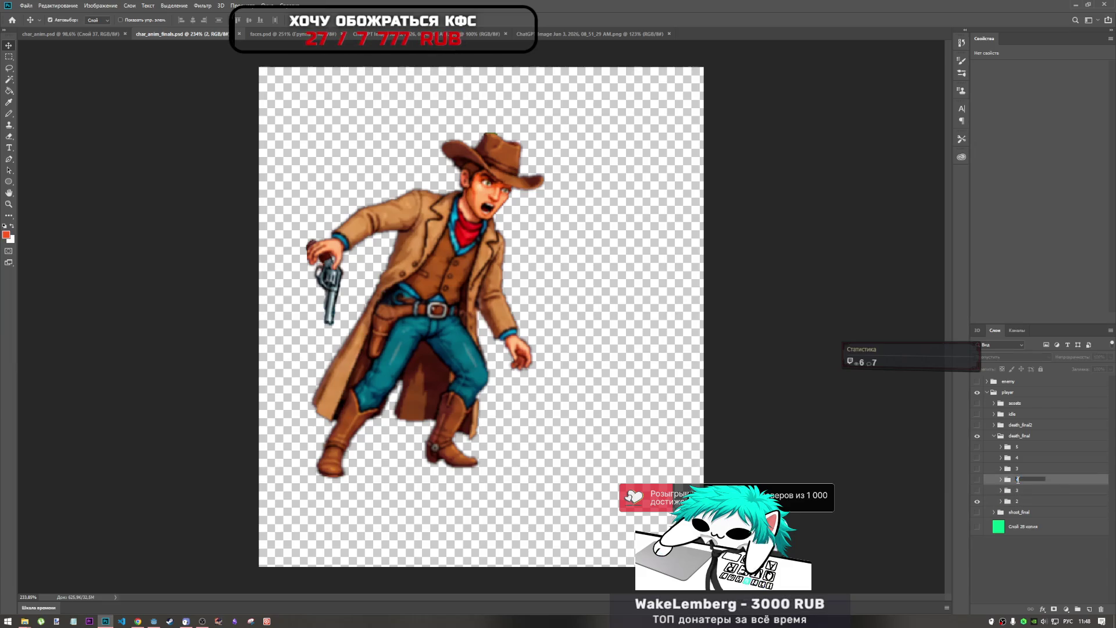
{"action": "key", "text": "shift+Tab"}
{"action": "type", "text": "5"}
{"action": "key", "text": "shift+Tab"}
{"action": "type", "text": "6"}
{"action": "key", "text": "shift+Tab"}
{"action": "type", "text": "7"}
{"action": "key", "text": "Return"}
{"action": "left_click", "coordinate": [993, 504]}
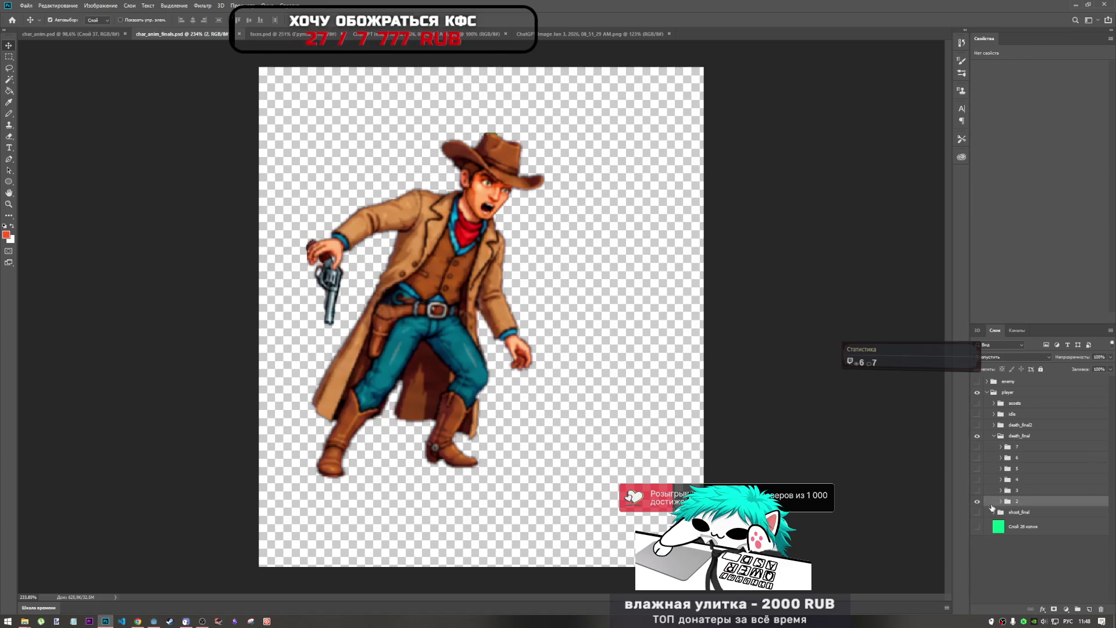
Step: Open Export As for frame 2 and browse to the char folder
{"action": "left_click", "coordinate": [58, 5]}
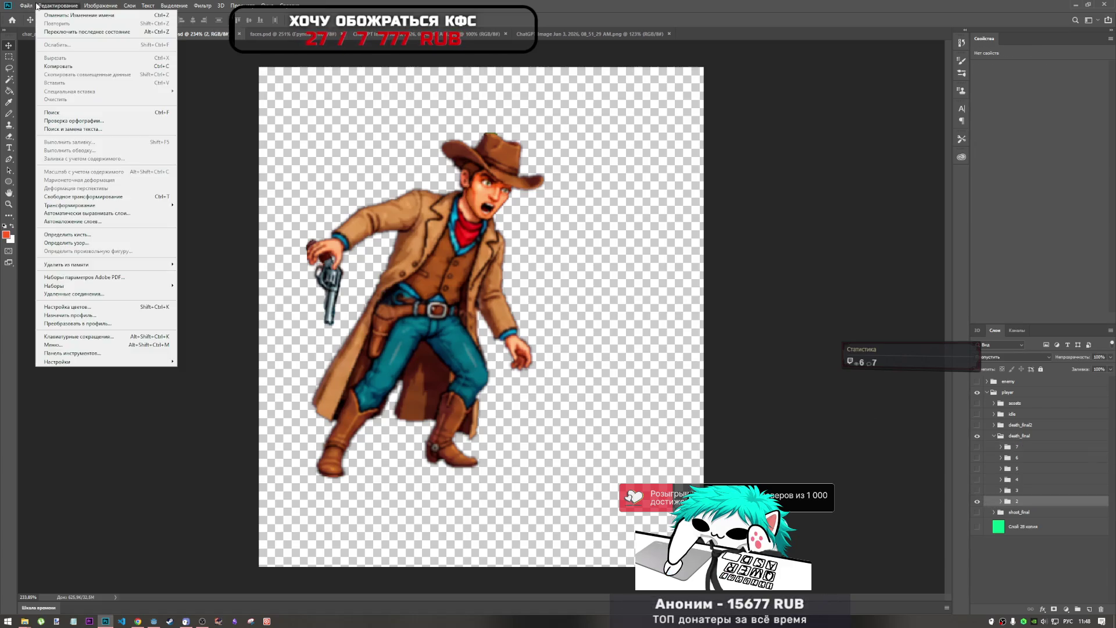
{"action": "left_click", "coordinate": [26, 5]}
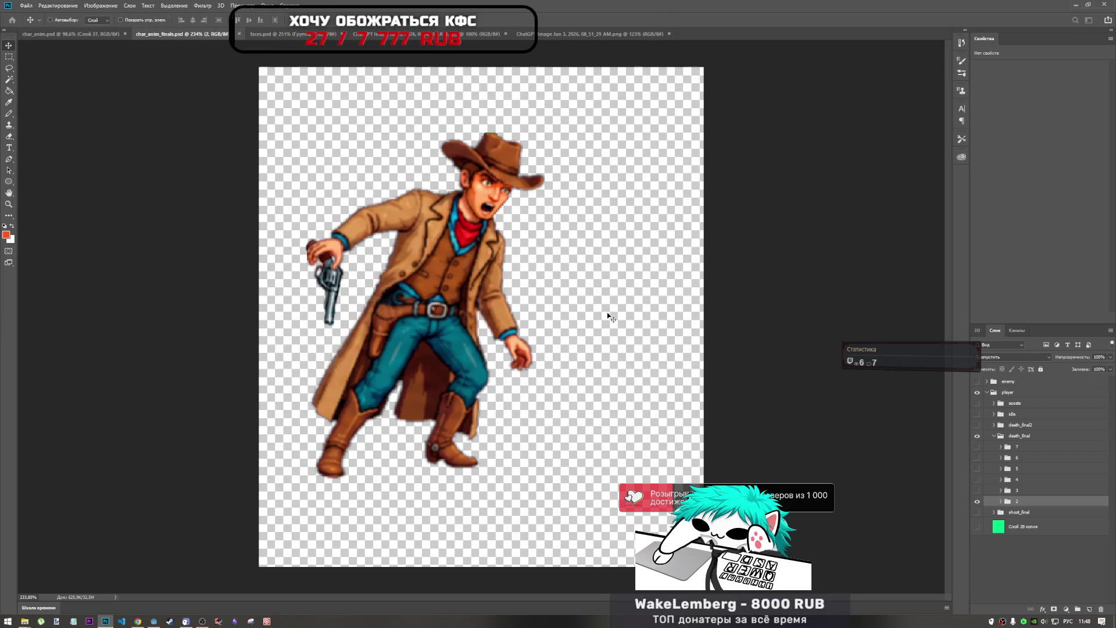
{"action": "key", "text": "ctrl+alt+shift+w"}
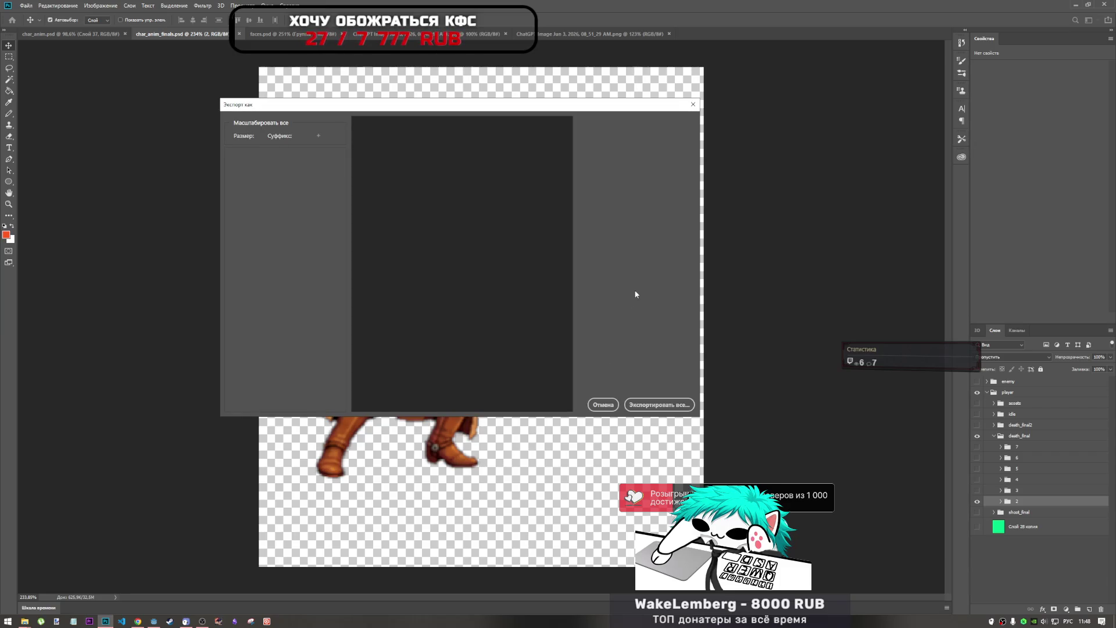
{"action": "left_click", "coordinate": [658, 407]}
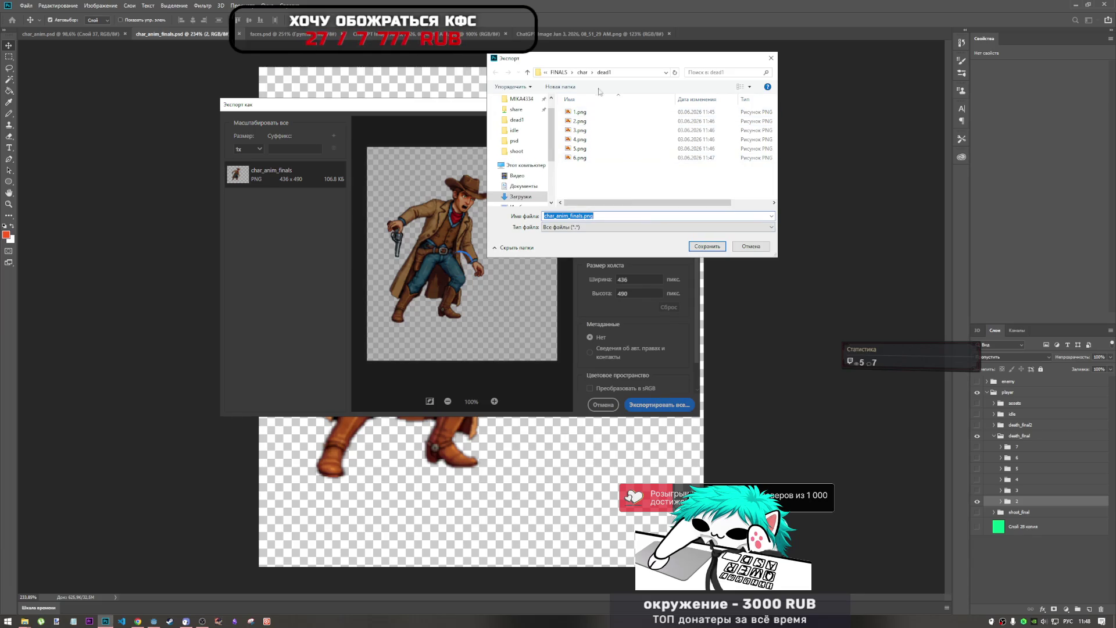
{"action": "left_click", "coordinate": [582, 72]}
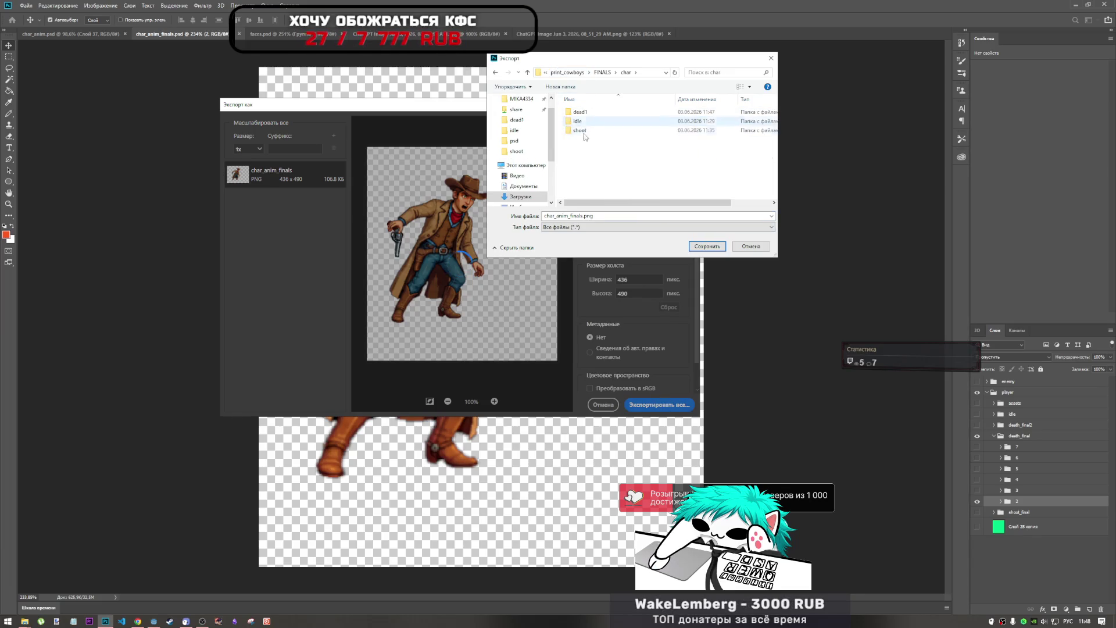
{"action": "left_click", "coordinate": [581, 112]}
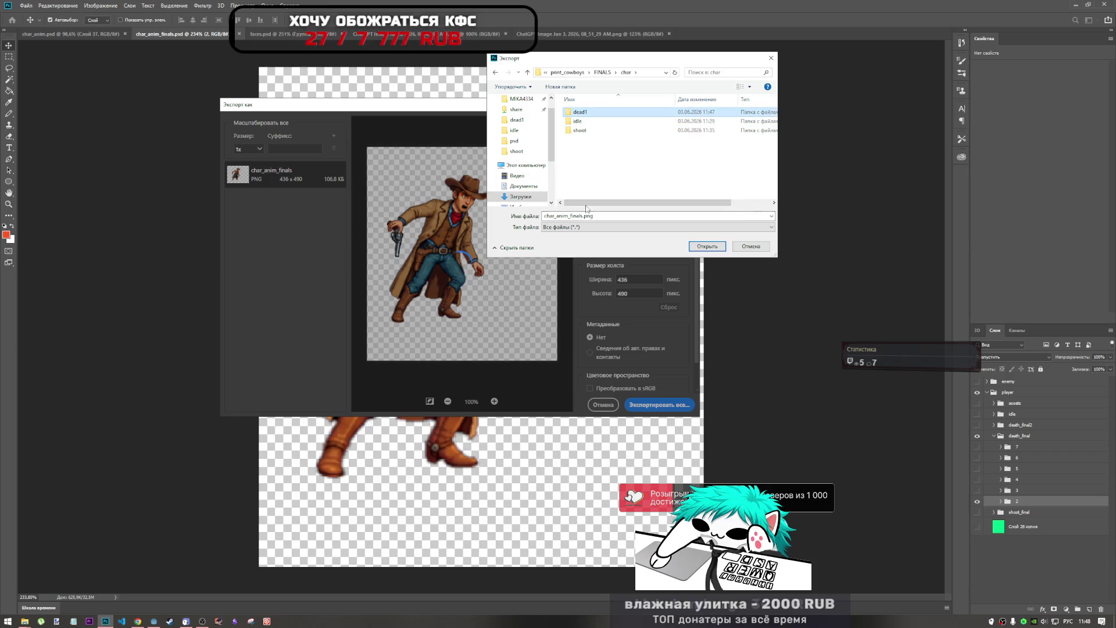
{"action": "left_click", "coordinate": [592, 165]}
Step: Create a new folder named 'dead' inside char and open it
{"action": "right_click", "coordinate": [592, 164]}
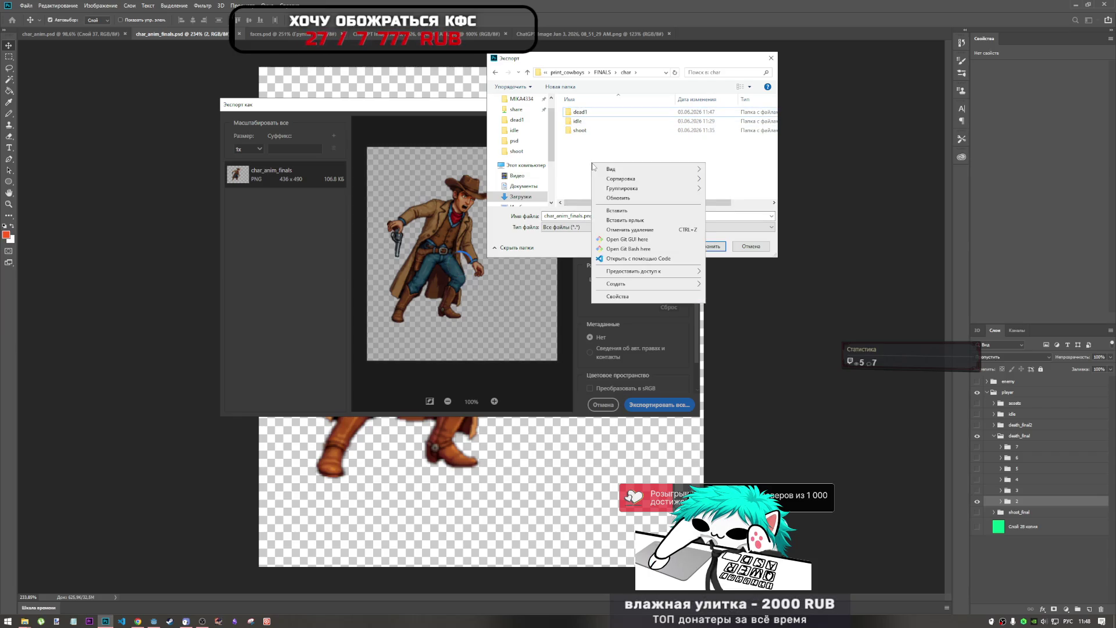
{"action": "mouse_move", "coordinate": [640, 285]}
{"action": "left_click", "coordinate": [730, 285]}
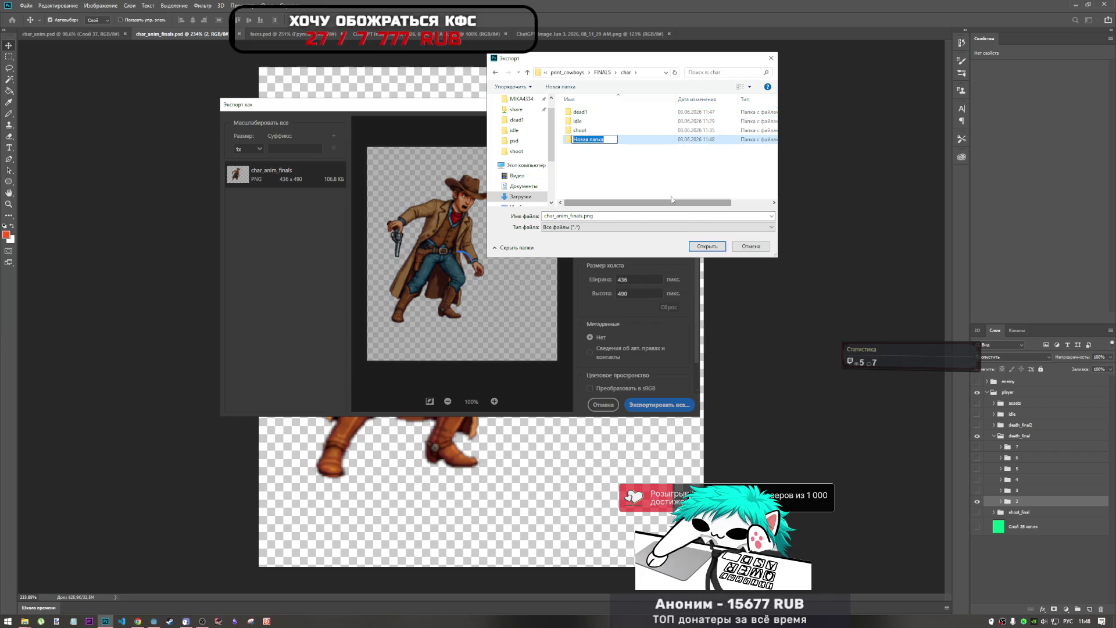
{"action": "type", "text": "вуфв"}
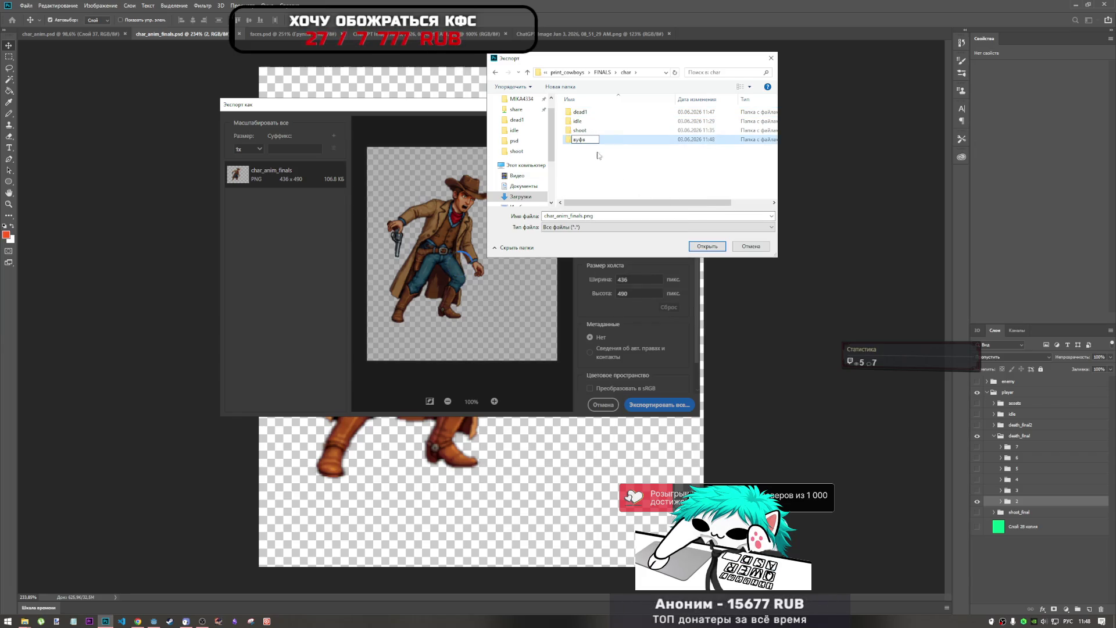
{"action": "key", "text": "alt+shift"}
{"action": "type", "text": "dead"}
{"action": "left_click", "coordinate": [599, 181]}
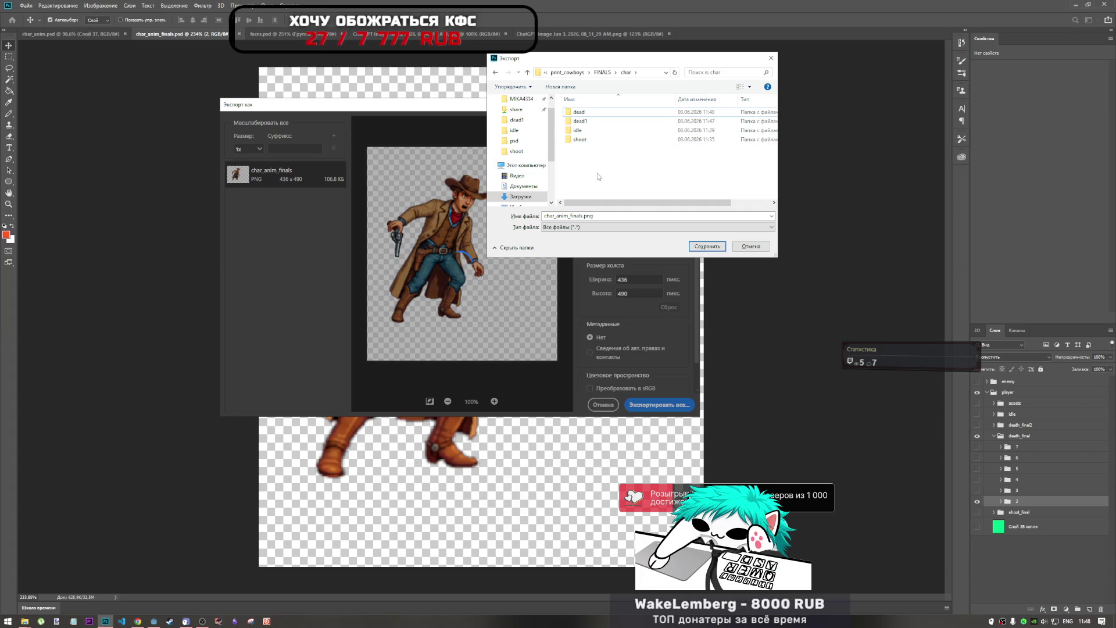
{"action": "left_click", "coordinate": [599, 112]}
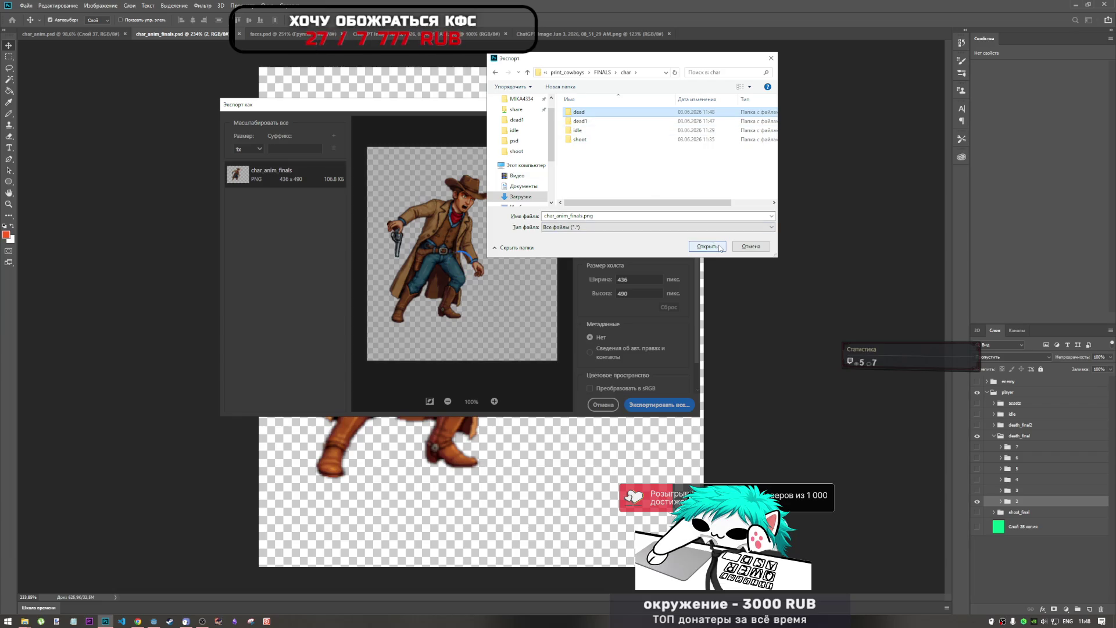
{"action": "left_click", "coordinate": [720, 247]}
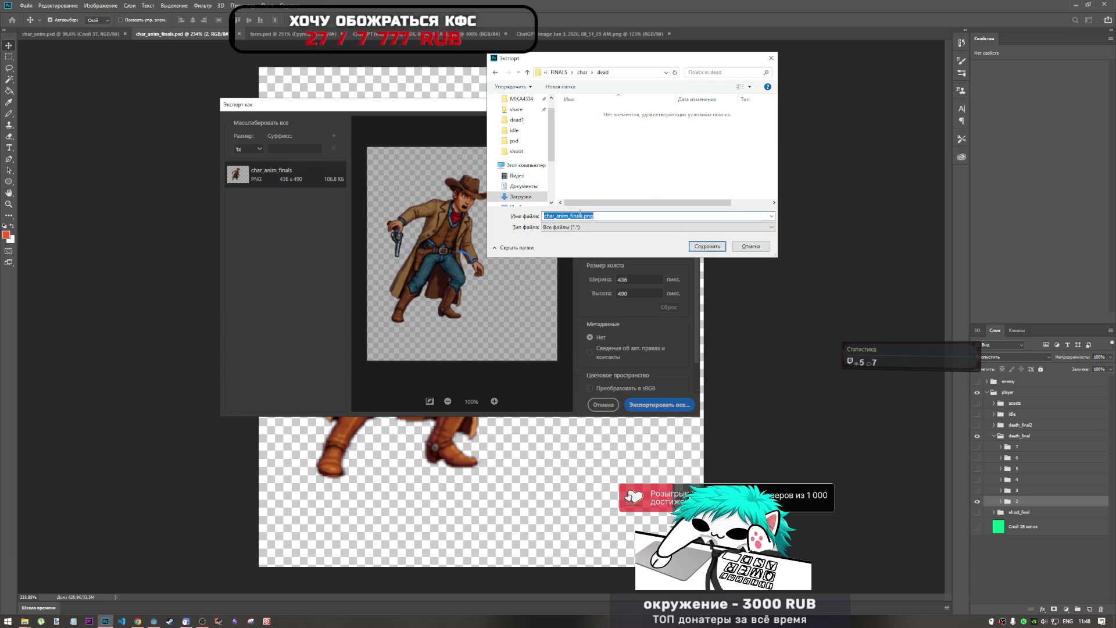
Step: Name the export 2 and save it as 2.png in the dead folder
{"action": "left_click", "coordinate": [582, 216]}
{"action": "left_click_drag", "start_coordinate": [583, 215], "coordinate": [475, 218]}
{"action": "type", "text": "2"}
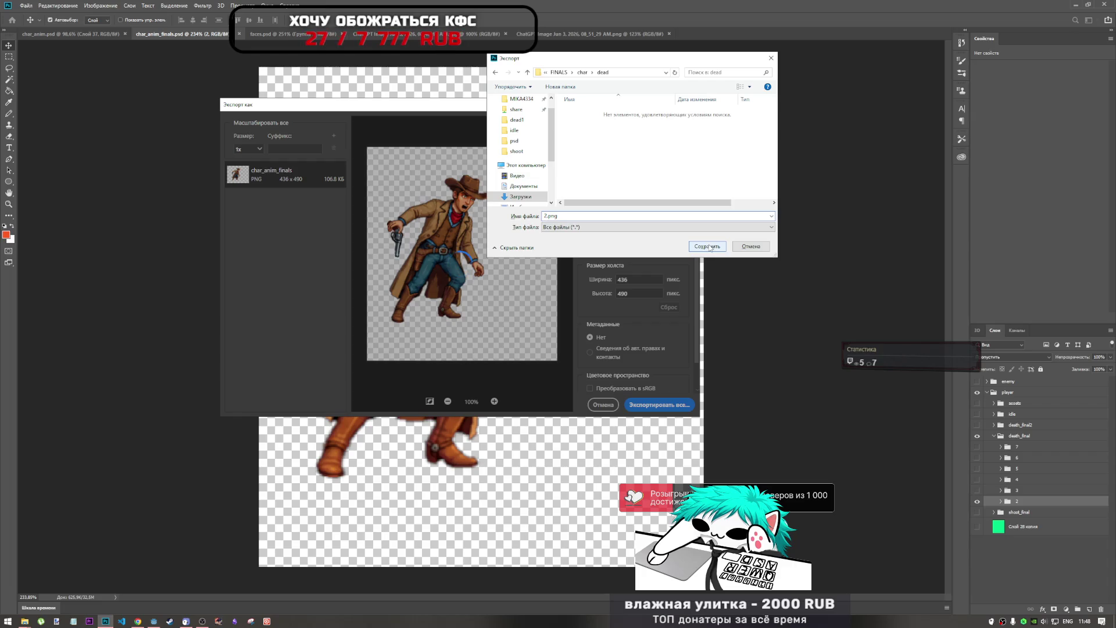
{"action": "left_click", "coordinate": [709, 246]}
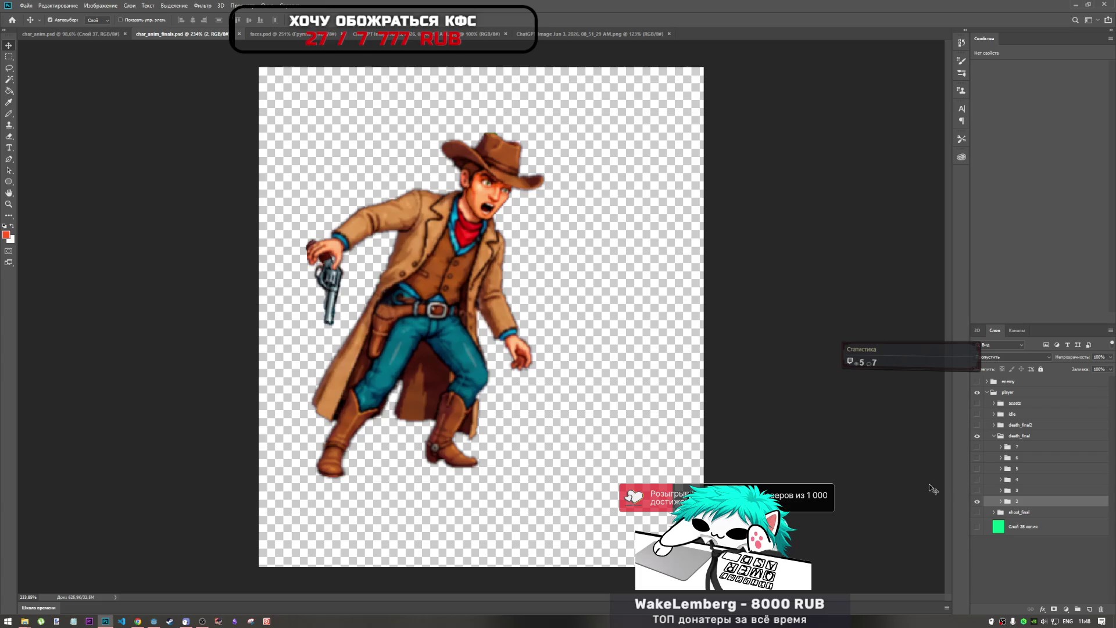
Step: Show death frame 3 and export it as 3.png into the dead folder
{"action": "left_click", "coordinate": [978, 501]}
{"action": "left_click", "coordinate": [977, 490]}
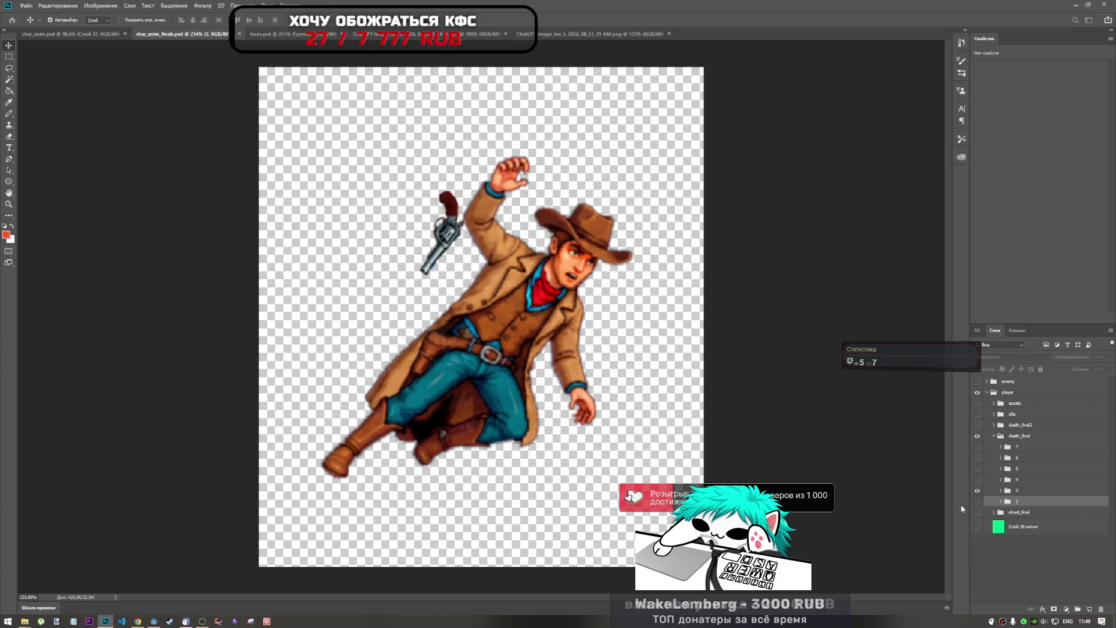
{"action": "key", "text": "ctrl+alt+shift+w"}
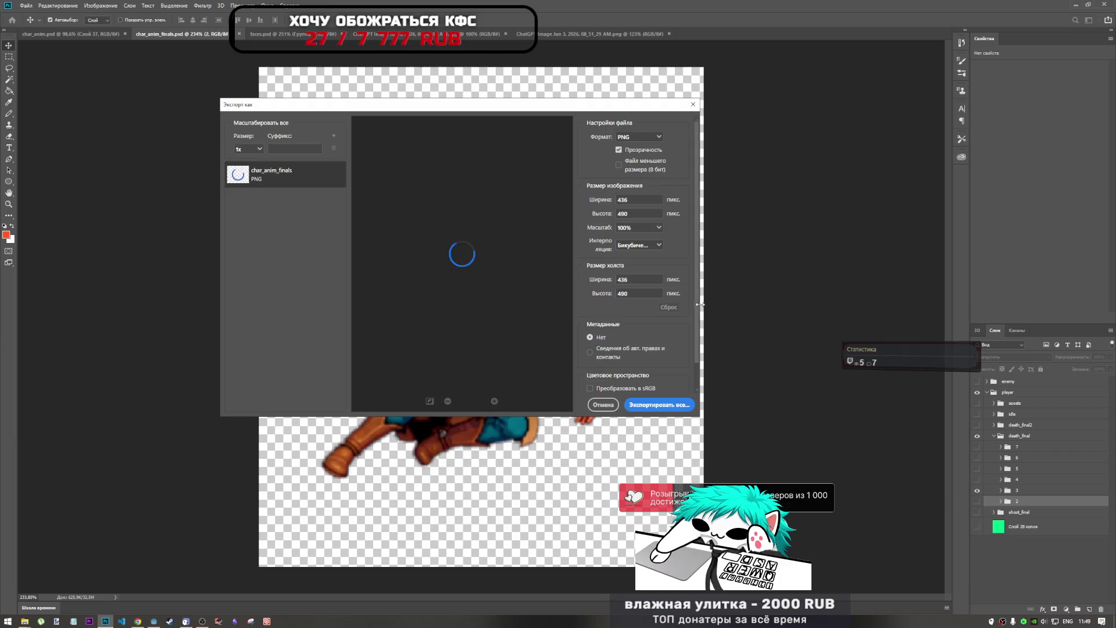
{"action": "left_click", "coordinate": [648, 403]}
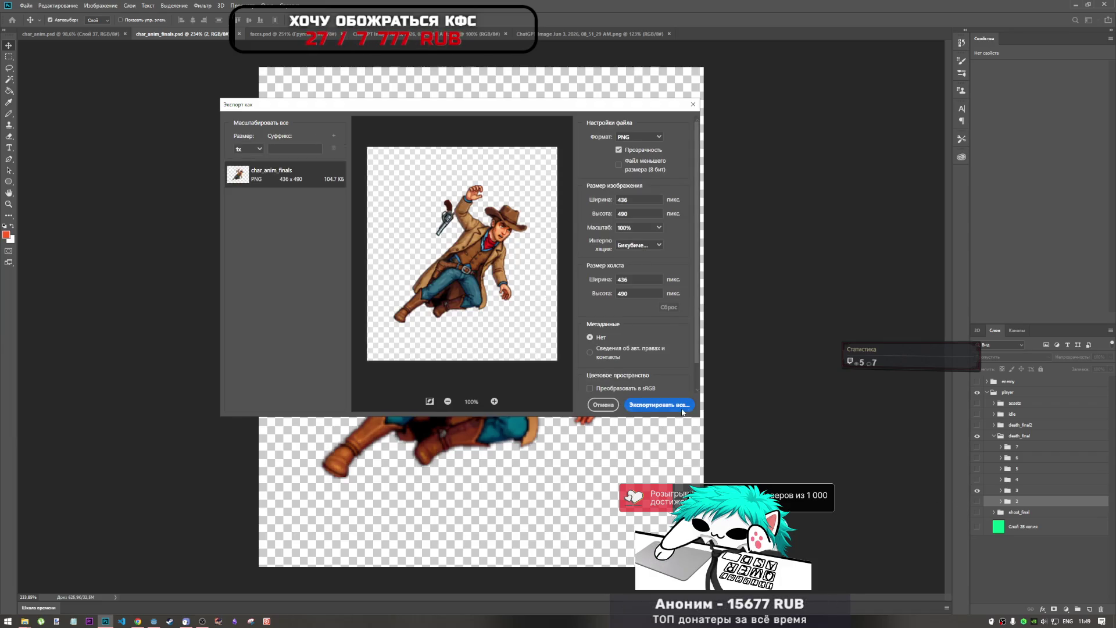
{"action": "type", "text": "3"}
{"action": "key", "text": "Return"}
{"action": "left_click", "coordinate": [977, 490]}
Step: Switch the canvas to death frame 4 and export it as 4.png
{"action": "left_click", "coordinate": [977, 479]}
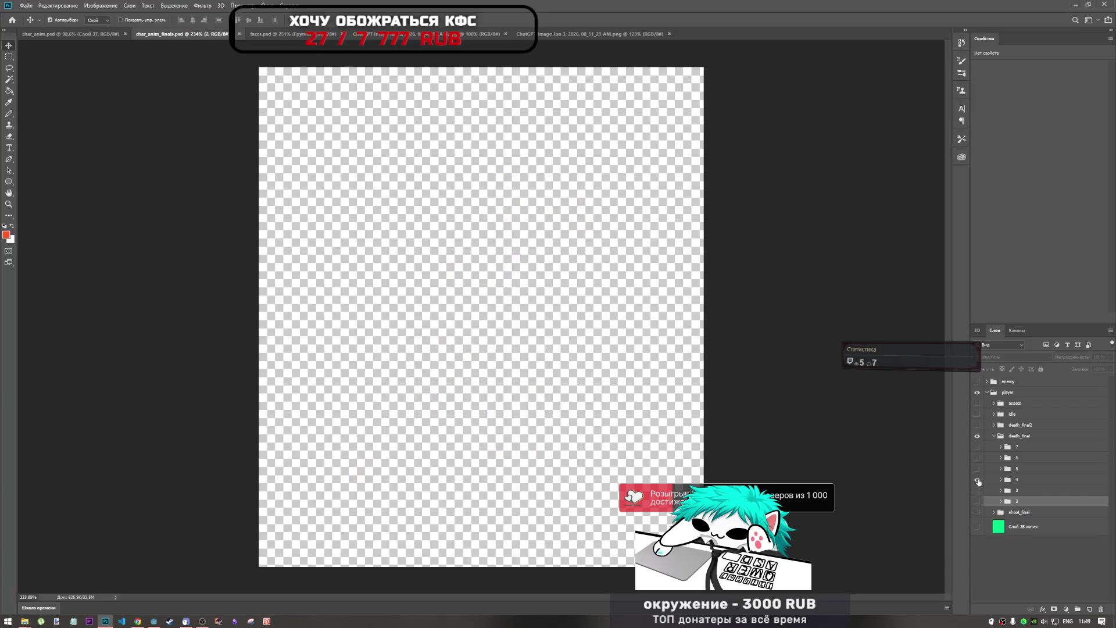
{"action": "left_click", "coordinate": [977, 480]}
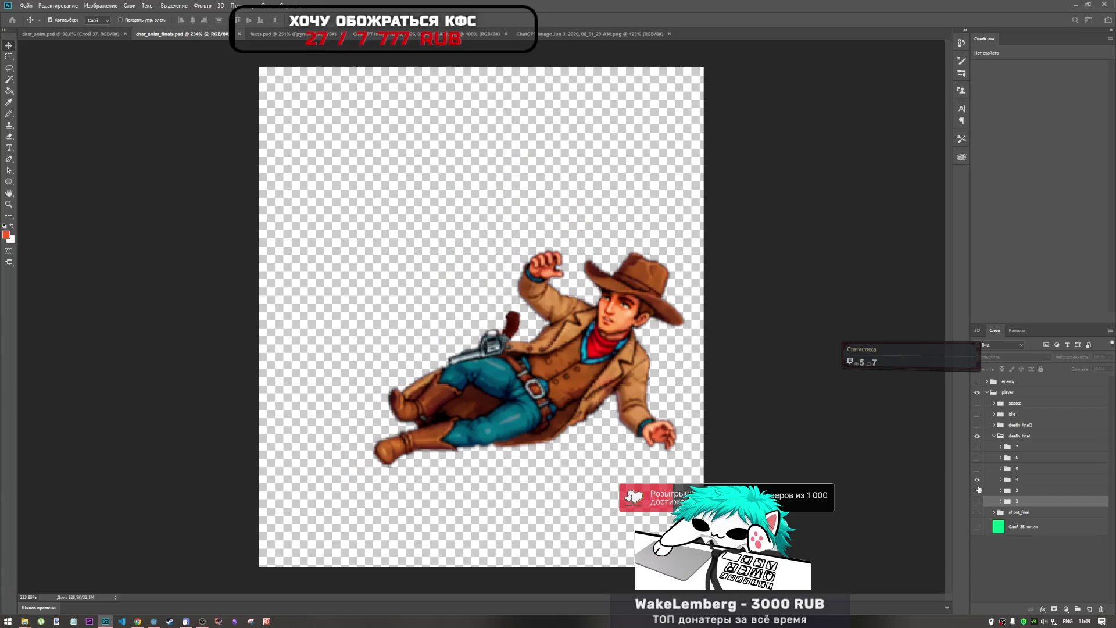
{"action": "key", "text": "ctrl+alt+shift+w"}
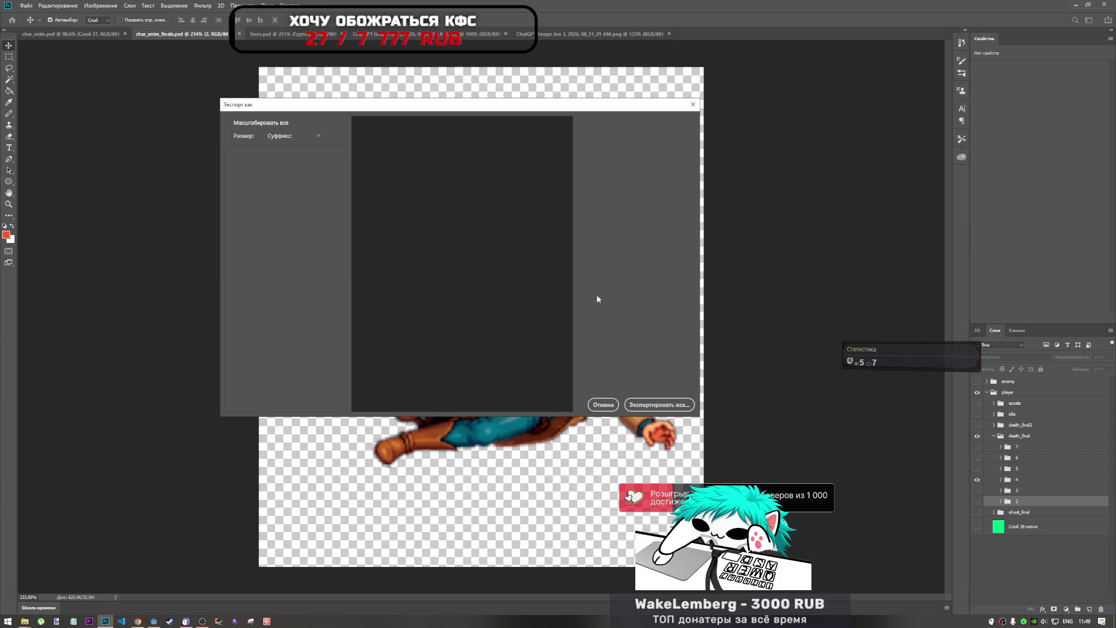
{"action": "key", "text": "Return"}
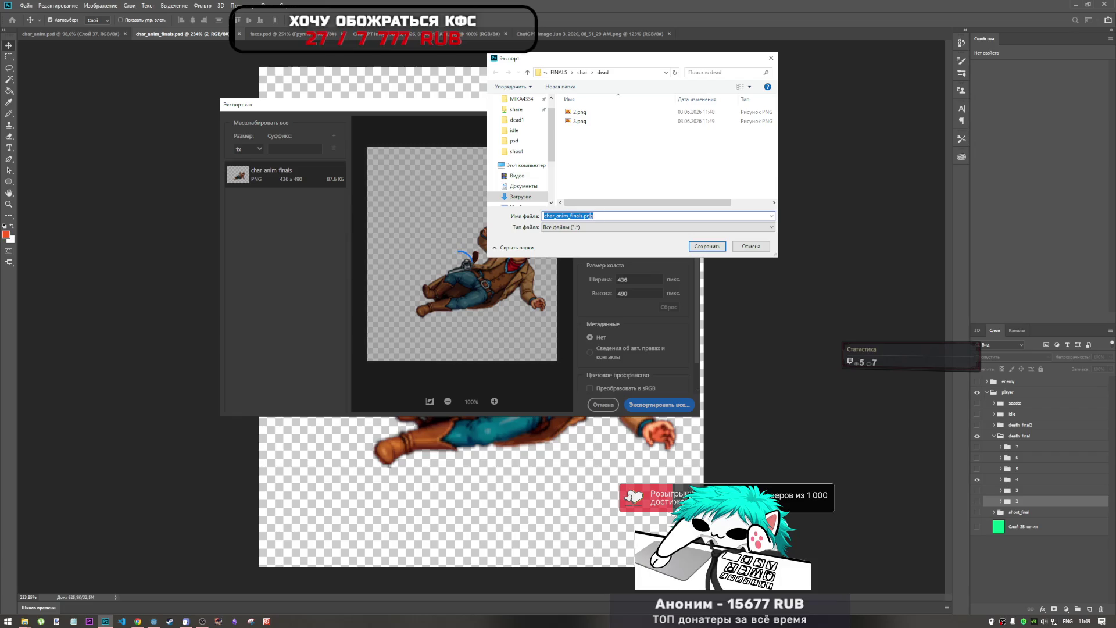
{"action": "type", "text": "4"}
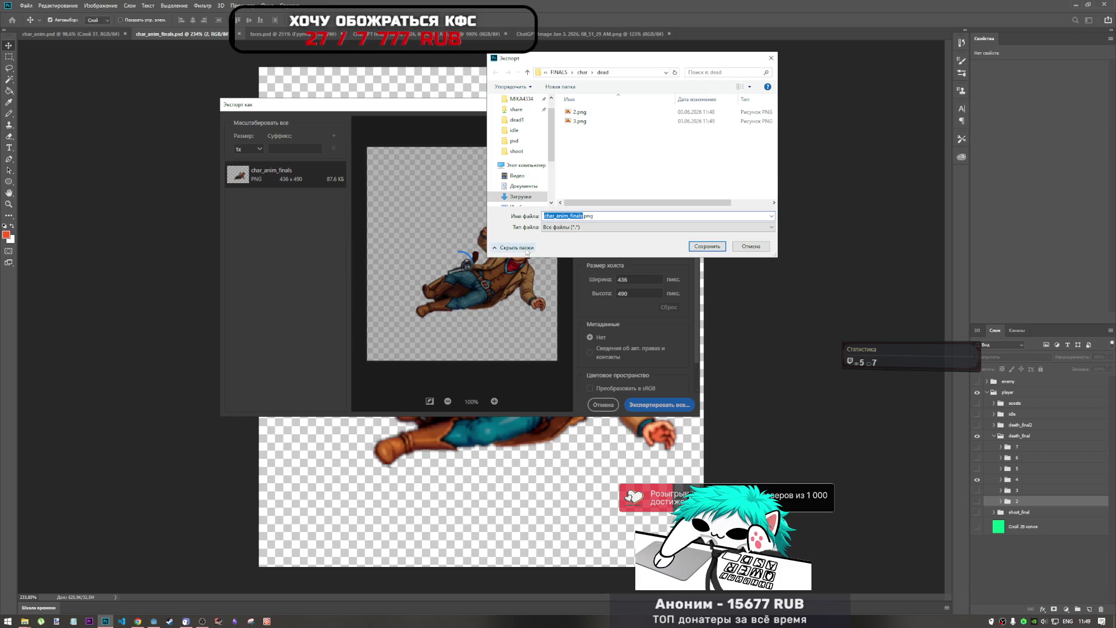
{"action": "left_click", "coordinate": [706, 246]}
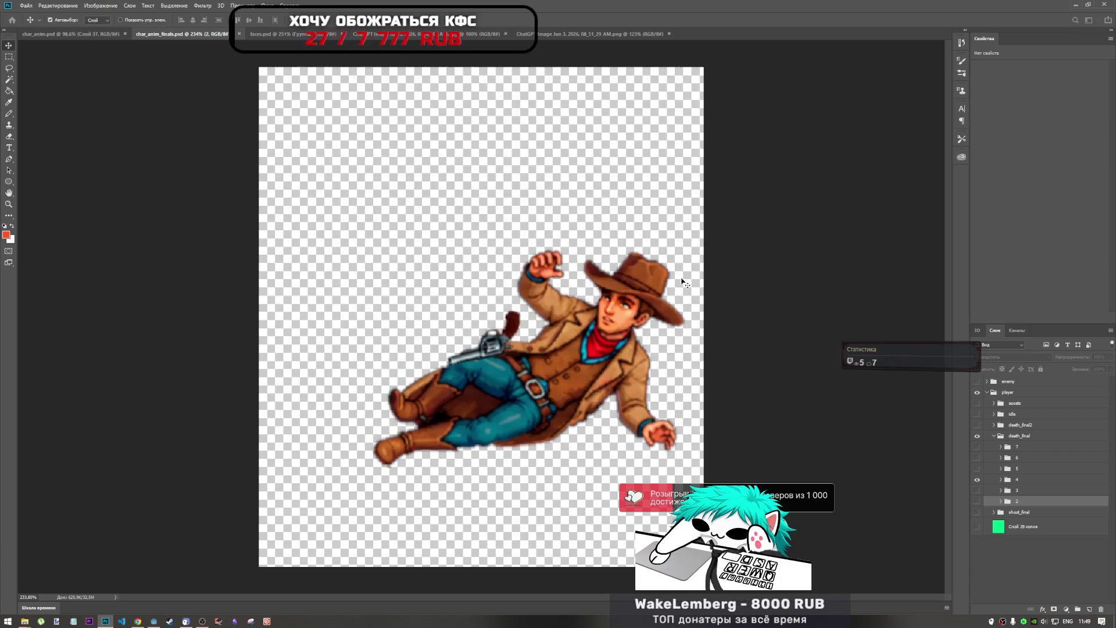
Step: Export the lying-on-side death frame 5 as 5.png, then bring up frame 6
{"action": "left_click", "coordinate": [976, 479]}
{"action": "left_click", "coordinate": [977, 468]}
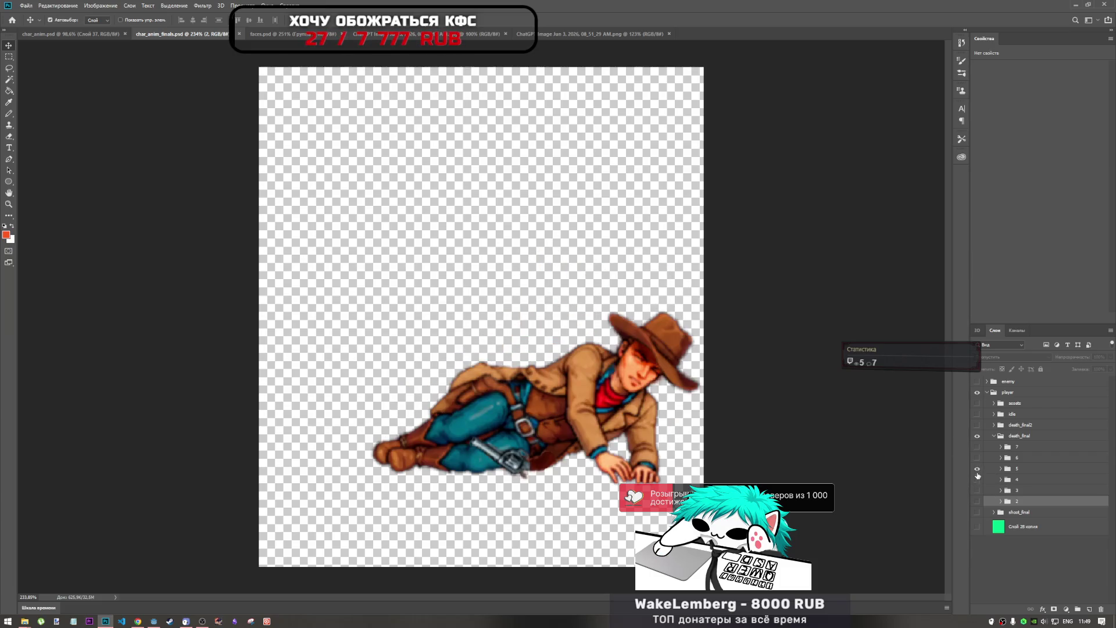
{"action": "key", "text": "ctrl"}
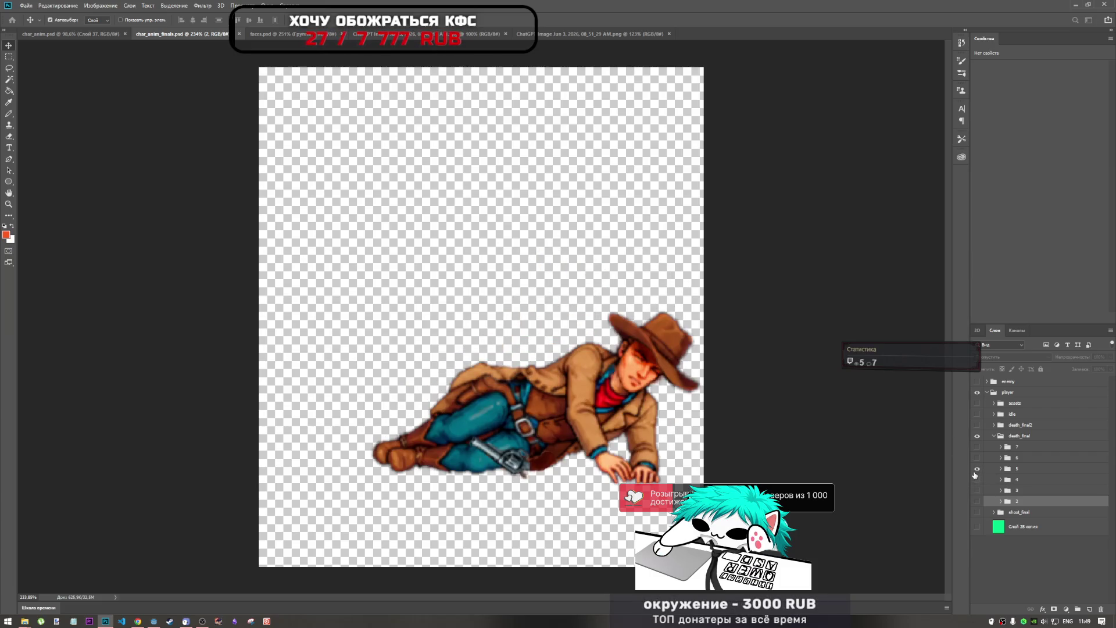
{"action": "key", "text": "ctrl+alt+shift+w"}
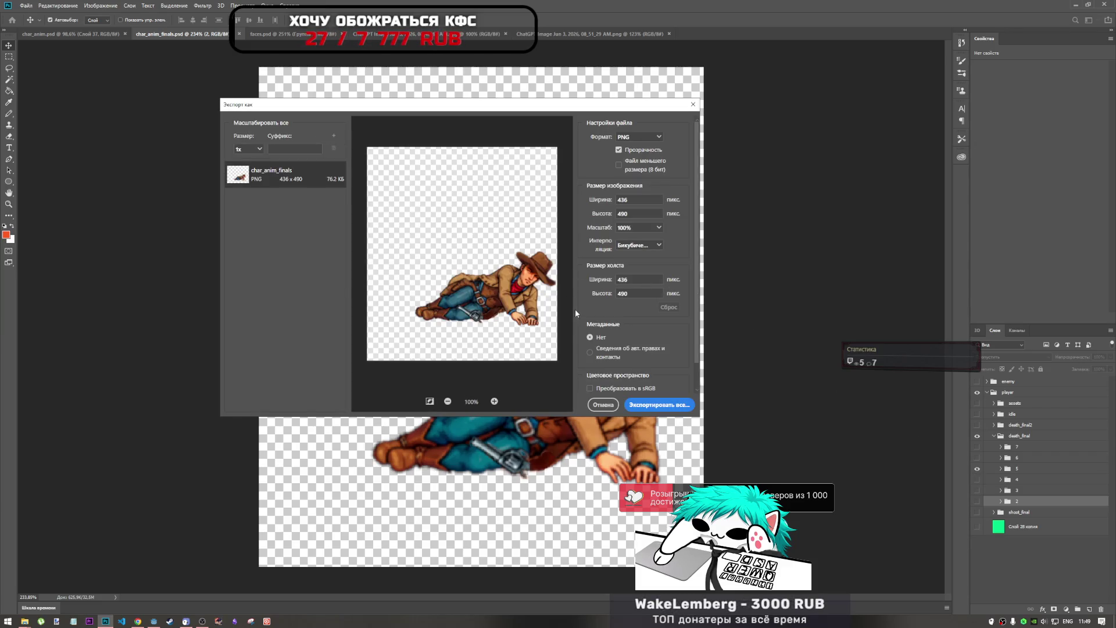
{"action": "left_click", "coordinate": [665, 405]}
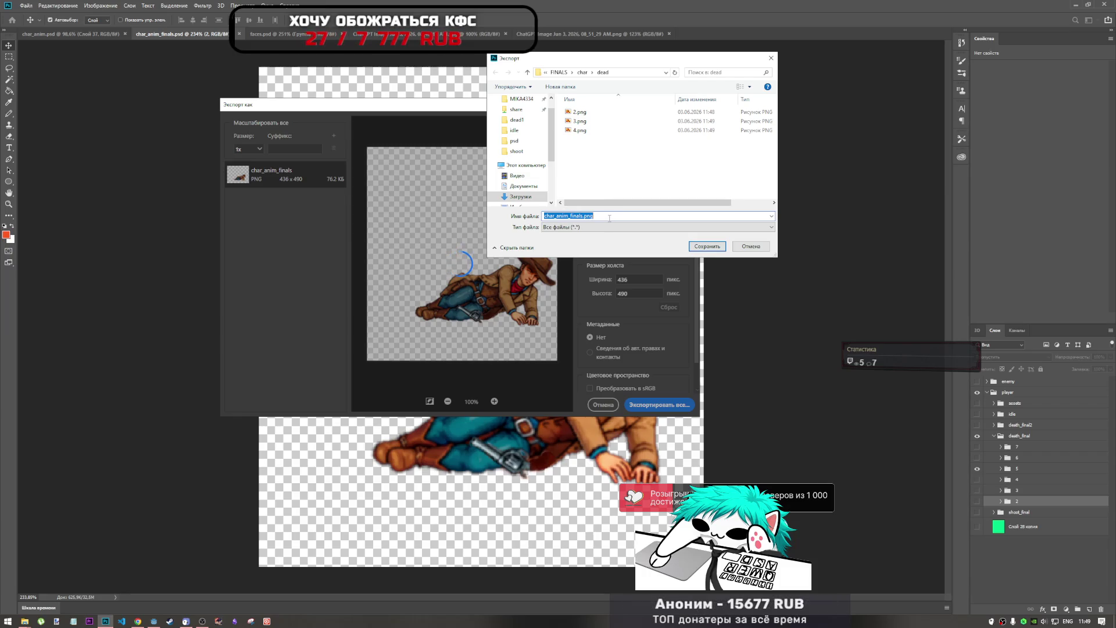
{"action": "type", "text": "5.png"}
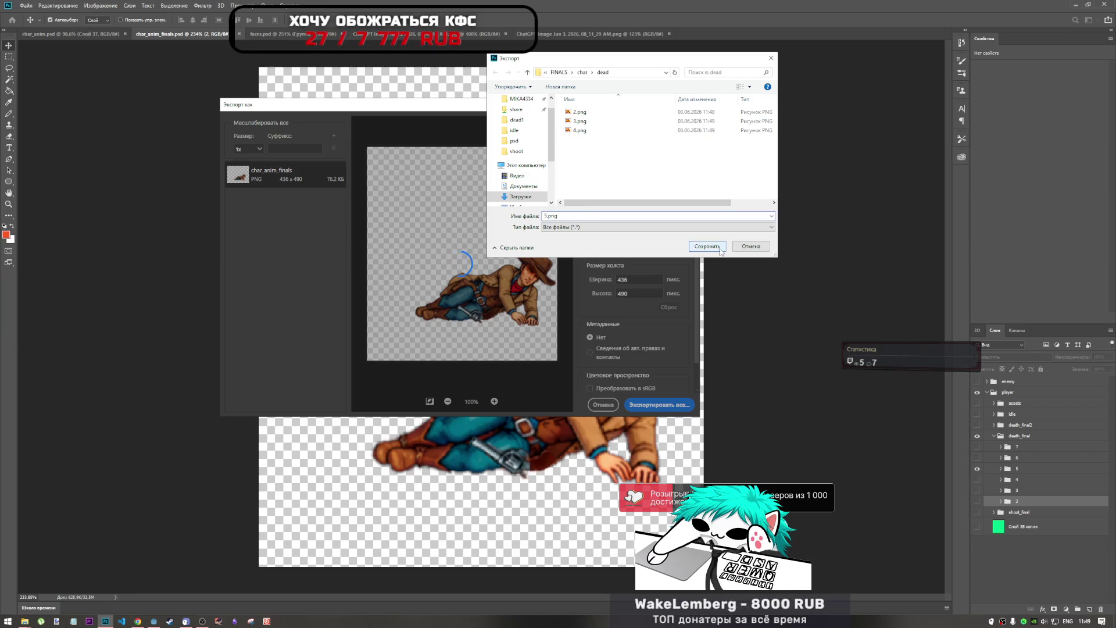
{"action": "left_click", "coordinate": [720, 248]}
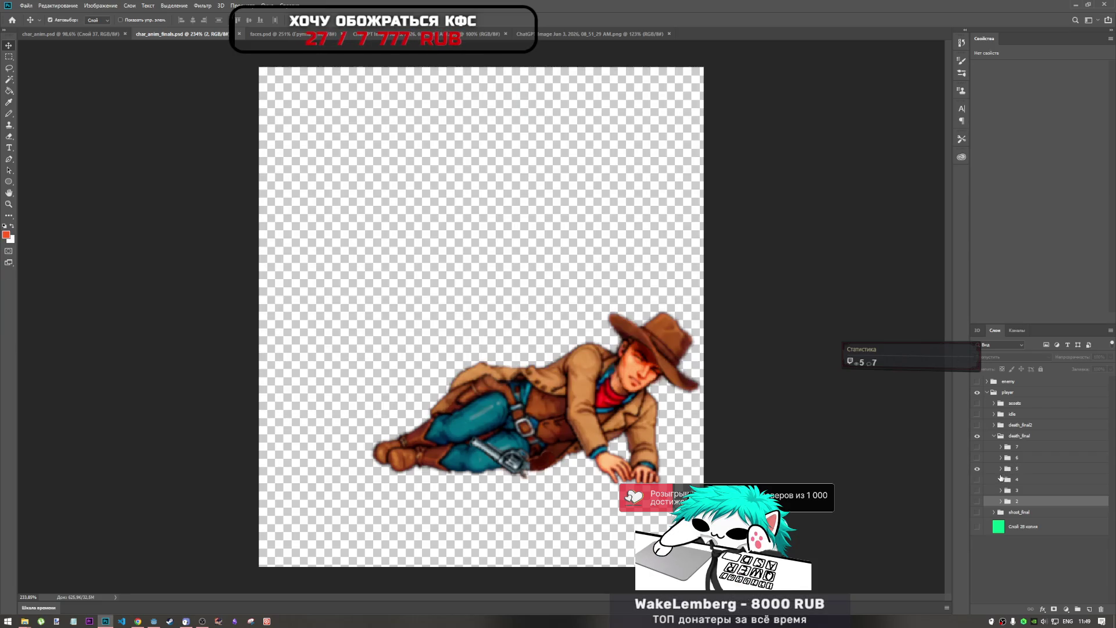
{"action": "left_click", "coordinate": [977, 468]}
{"action": "left_click", "coordinate": [977, 458]}
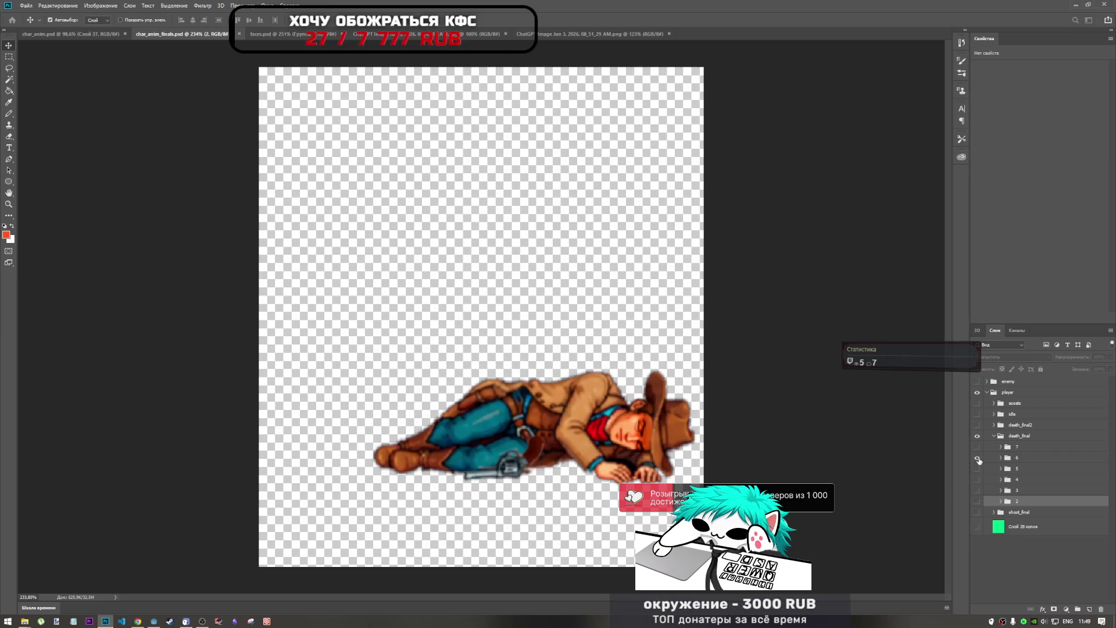
Step: Export death frame 6 as 6.png into the dead folder
{"action": "key", "text": "ctrl+alt+shift+w"}
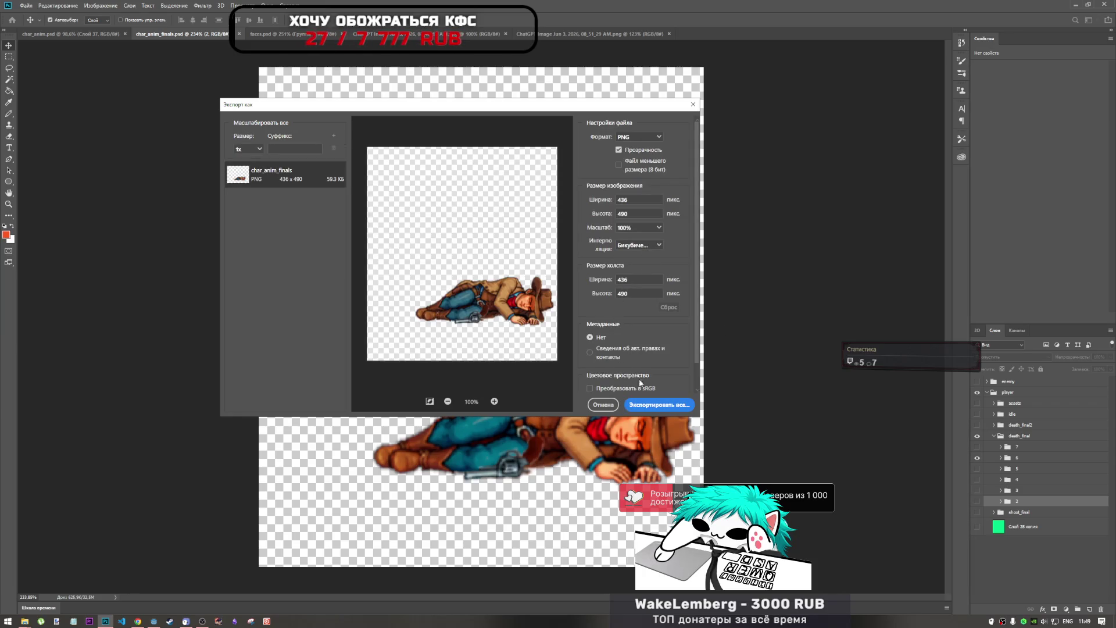
{"action": "left_click", "coordinate": [656, 404]}
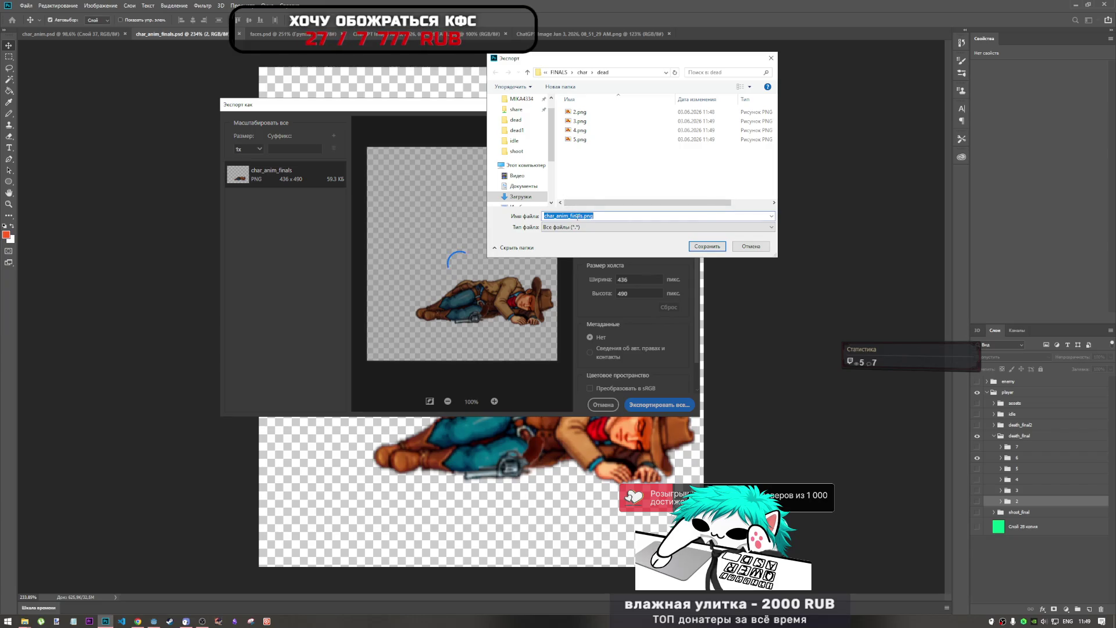
{"action": "type", "text": "6"}
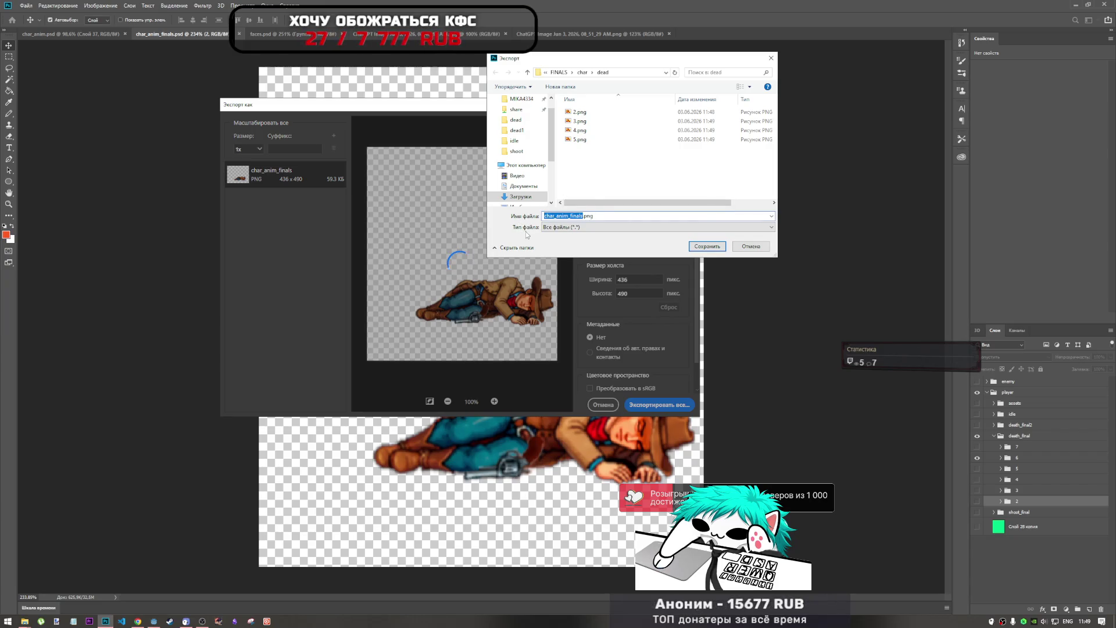
{"action": "left_click", "coordinate": [699, 250]}
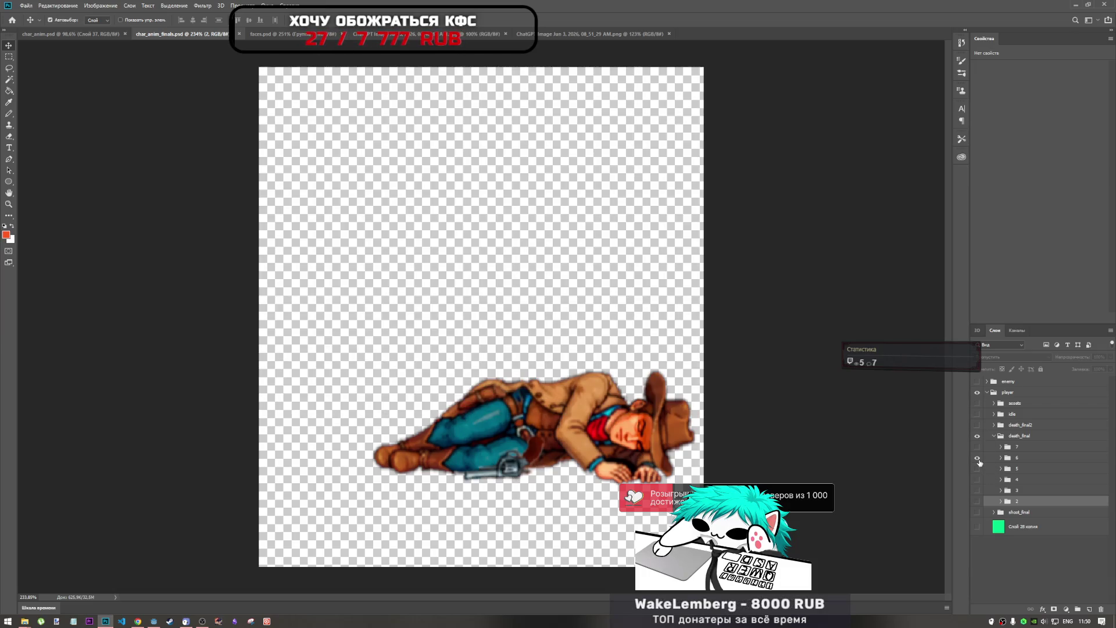
Step: Show death frame 7 with the dropped revolver and export it
{"action": "left_click", "coordinate": [979, 458]}
{"action": "left_click", "coordinate": [977, 447]}
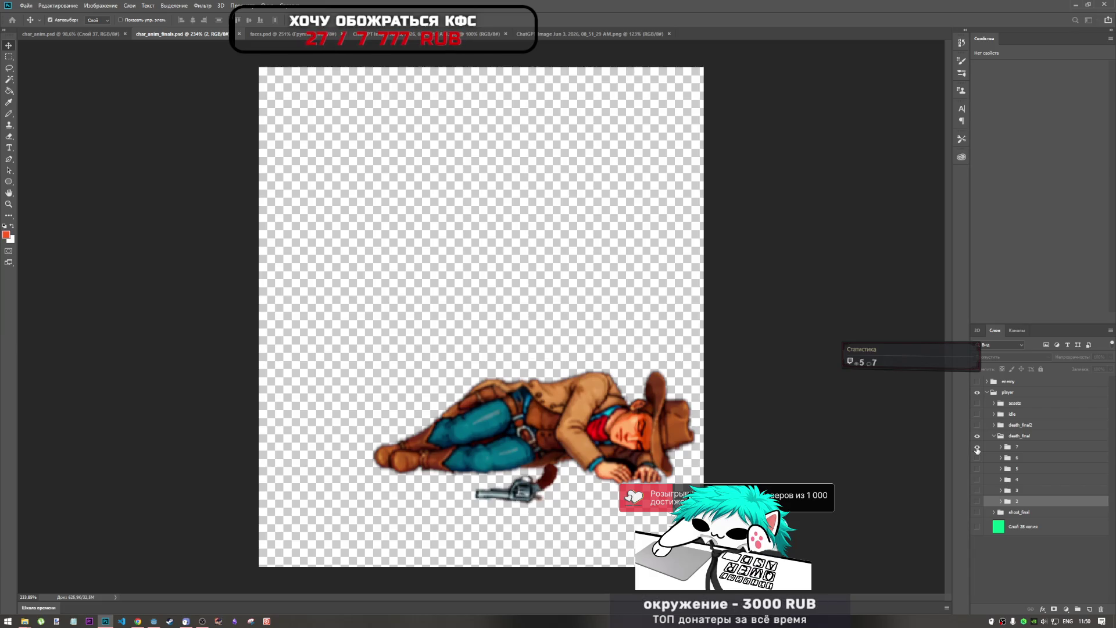
{"action": "key", "text": "ctrl+alt+shift+w"}
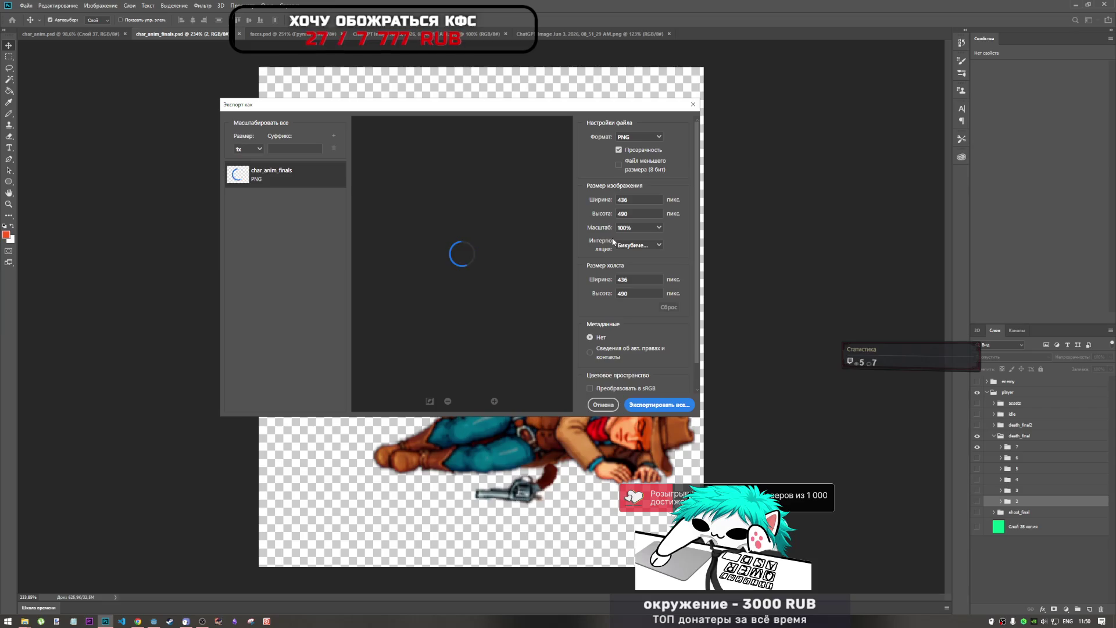
{"action": "left_click", "coordinate": [659, 405]}
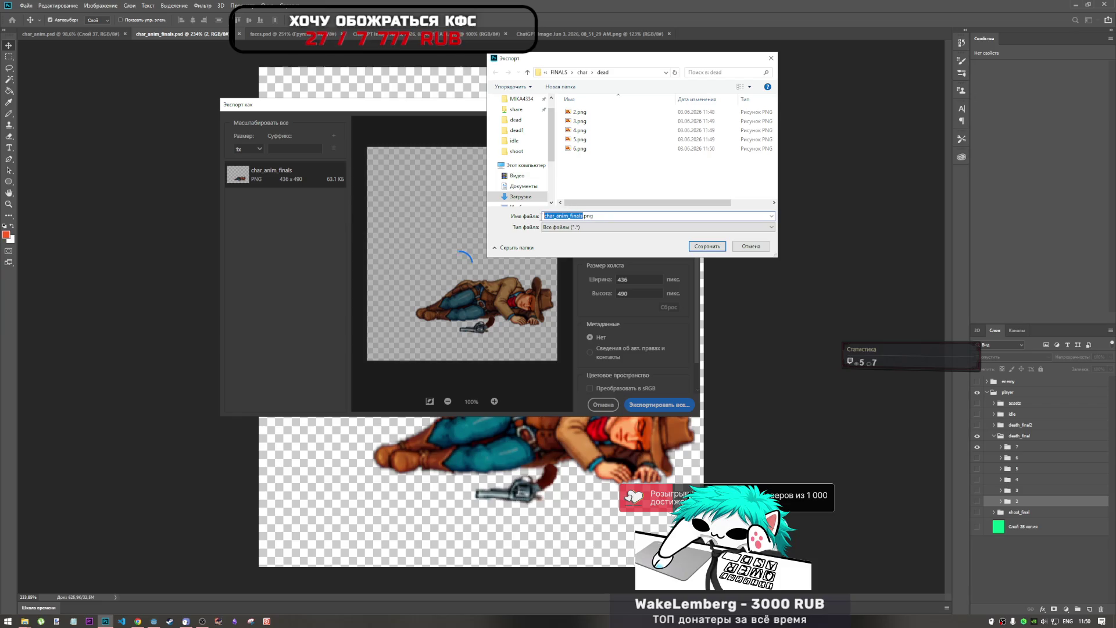
{"action": "left_click", "coordinate": [698, 249]}
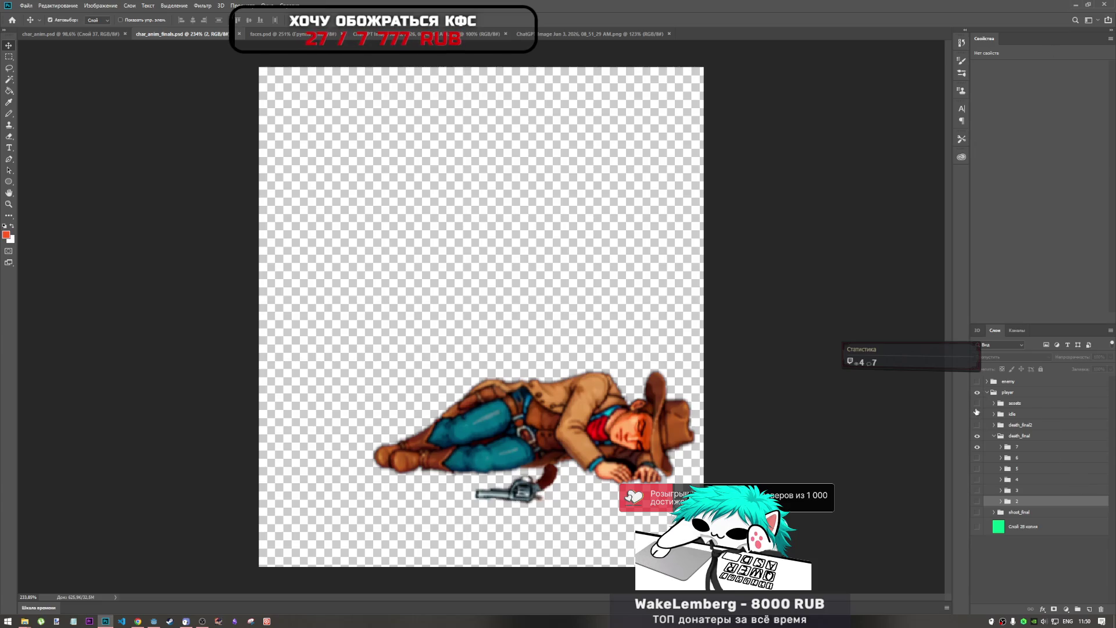
Step: Make death_final frames 2–6 and shoot_final frames 6–10 visible
{"action": "left_click", "coordinate": [978, 436]}
{"action": "left_click", "coordinate": [979, 437]}
{"action": "left_click", "coordinate": [1006, 459]}
{"action": "left_click", "coordinate": [977, 458]}
{"action": "left_click_drag", "start_coordinate": [979, 471], "coordinate": [978, 503]}
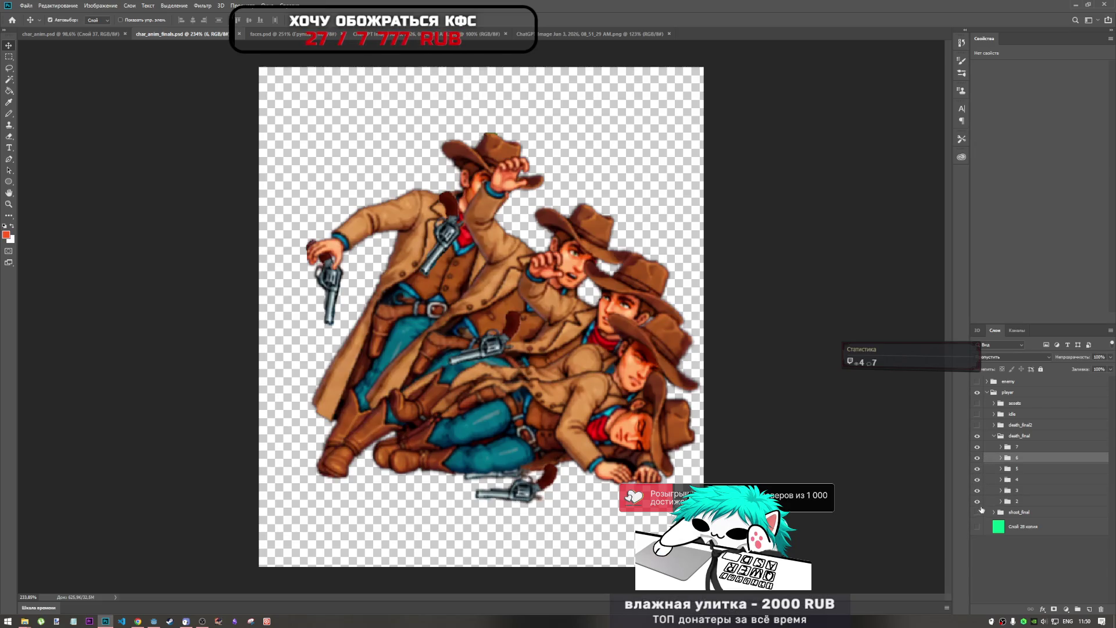
{"action": "left_click", "coordinate": [992, 436]}
{"action": "left_click", "coordinate": [977, 446]}
{"action": "left_click", "coordinate": [993, 447]}
{"action": "left_click_drag", "start_coordinate": [979, 463], "coordinate": [977, 600]}
{"action": "scroll", "coordinate": [971, 547], "scroll_direction": "down", "scroll_amount": 1}
{"action": "scroll", "coordinate": [973, 544], "scroll_direction": "up", "scroll_amount": 2}
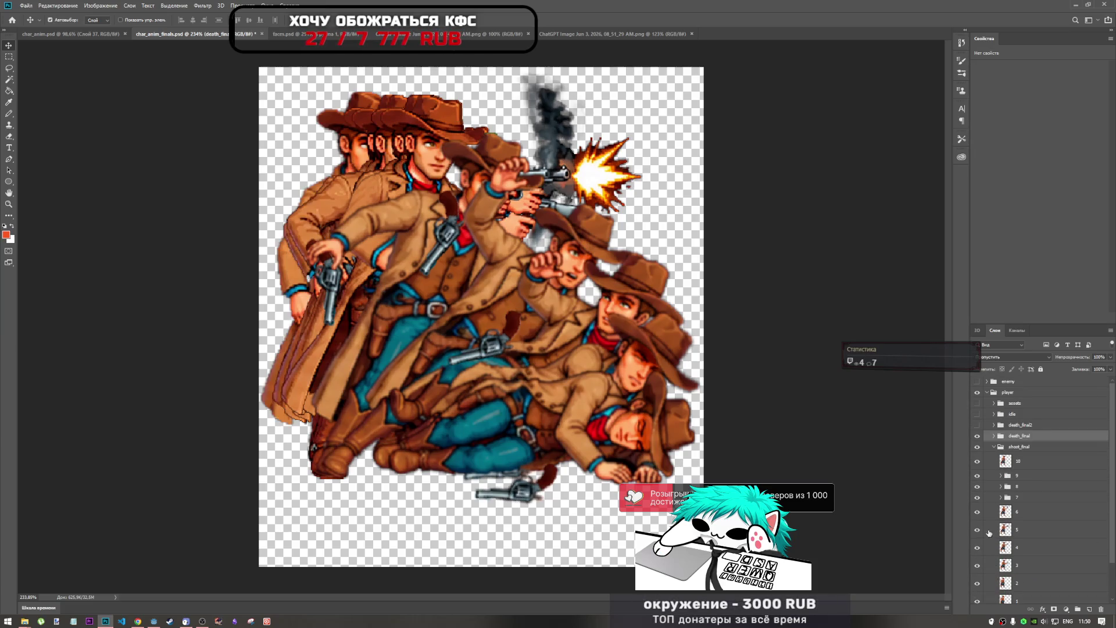
Step: Show the bright green background and death_final2 frames 2–6, collapsing the groups
{"action": "left_click", "coordinate": [977, 435]}
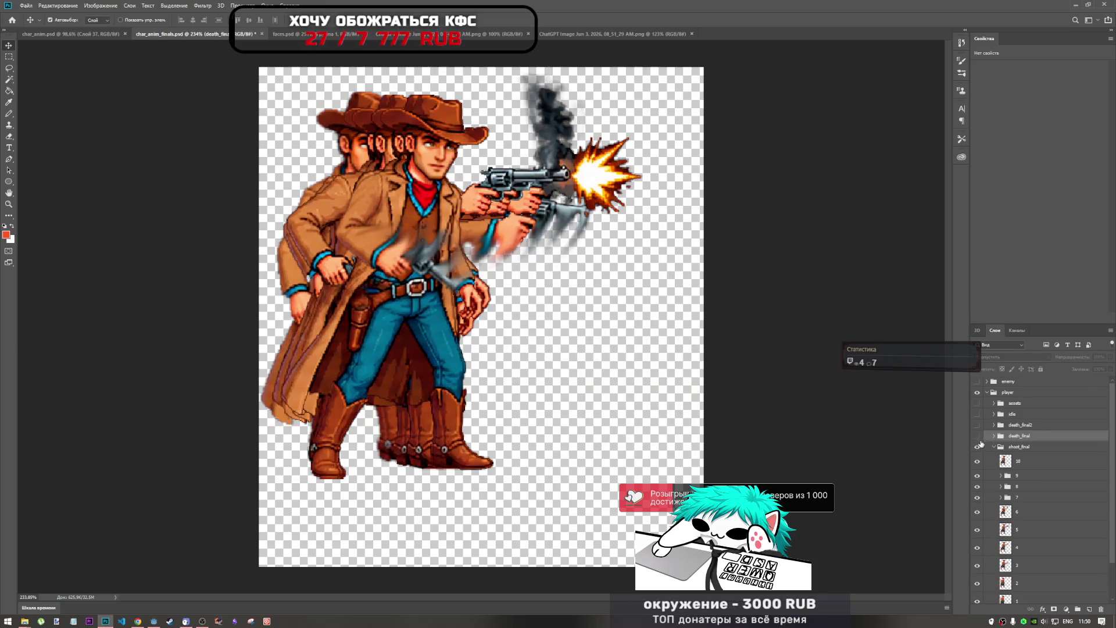
{"action": "left_click", "coordinate": [979, 441]}
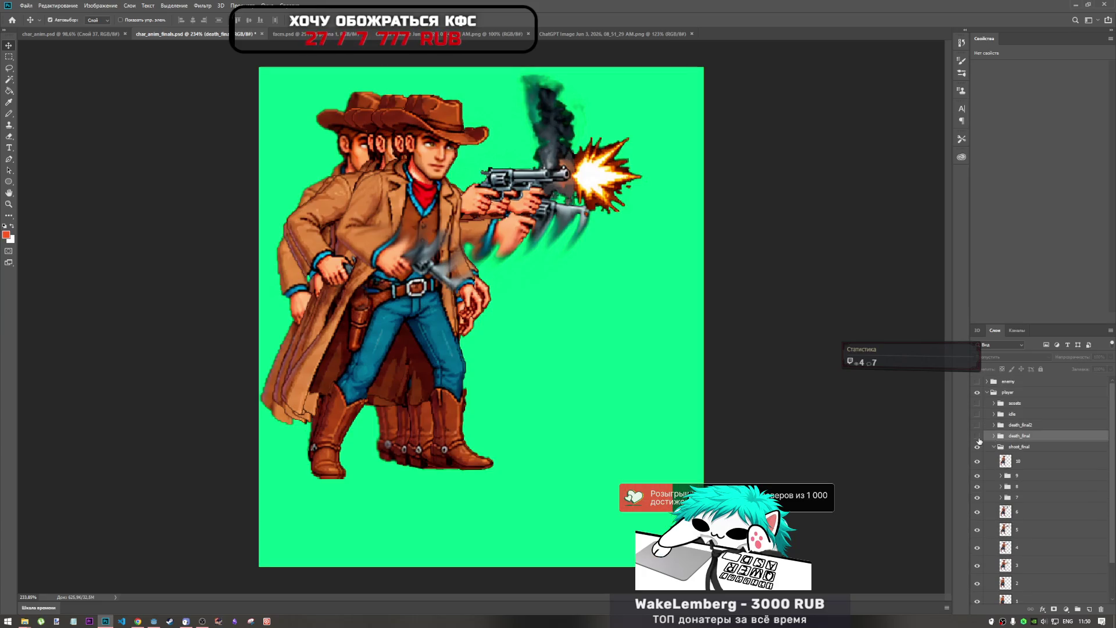
{"action": "left_click", "coordinate": [976, 436]}
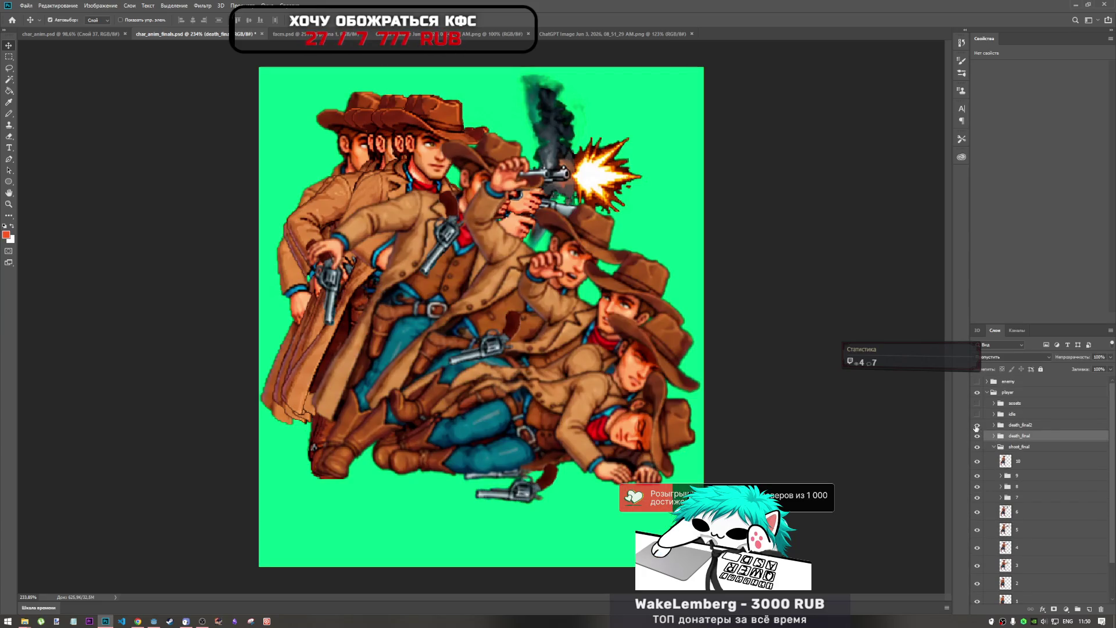
{"action": "left_click", "coordinate": [993, 425]}
{"action": "left_click_drag", "start_coordinate": [977, 480], "coordinate": [978, 439]}
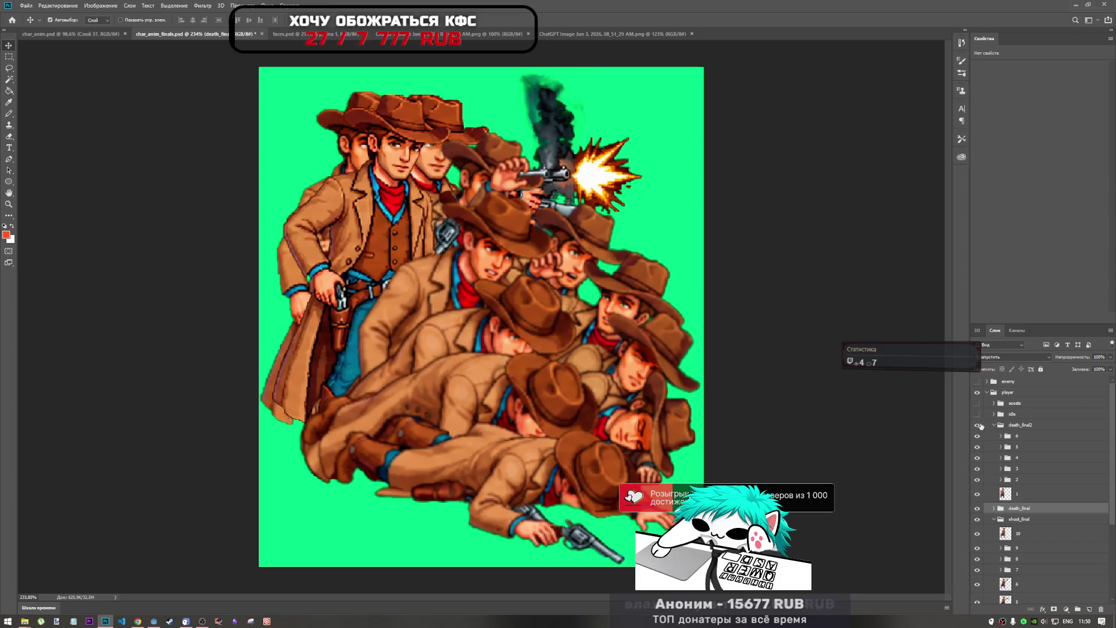
{"action": "left_click", "coordinate": [994, 425]}
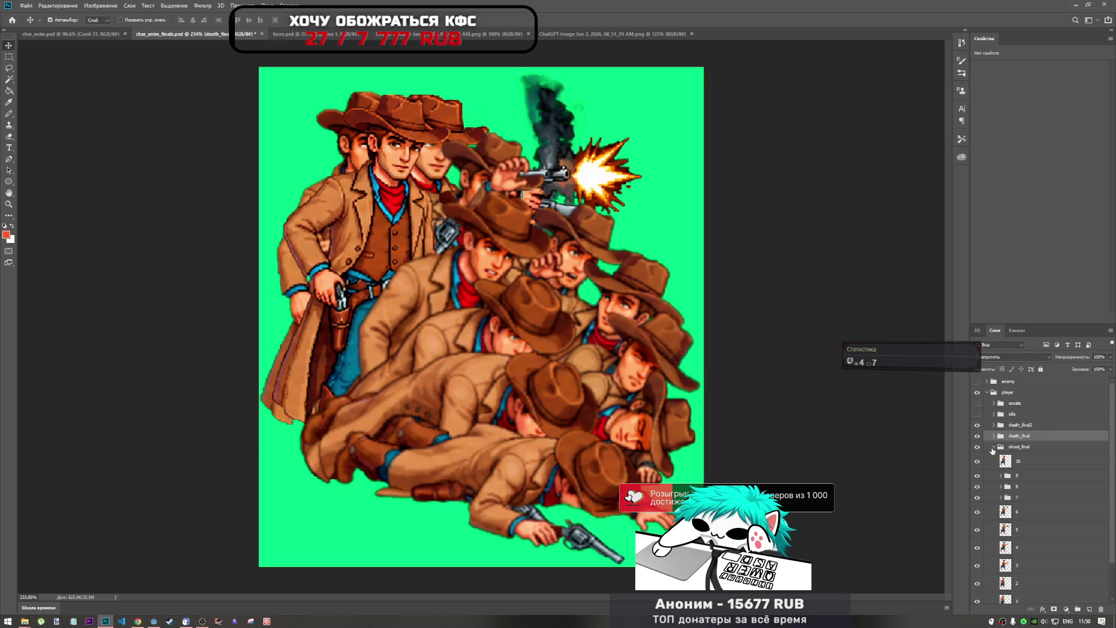
{"action": "left_click", "coordinate": [993, 447]}
Step: Turn on the idle group and save the document with Ctrl+S
{"action": "left_click", "coordinate": [977, 414]}
{"action": "left_click", "coordinate": [993, 414]}
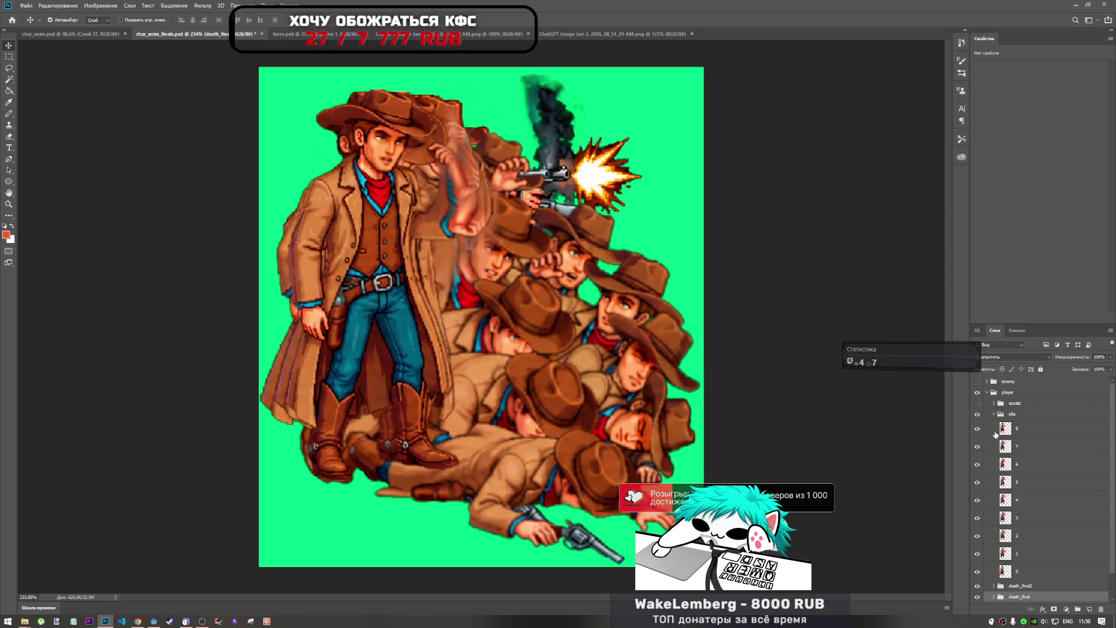
{"action": "left_click", "coordinate": [993, 414]}
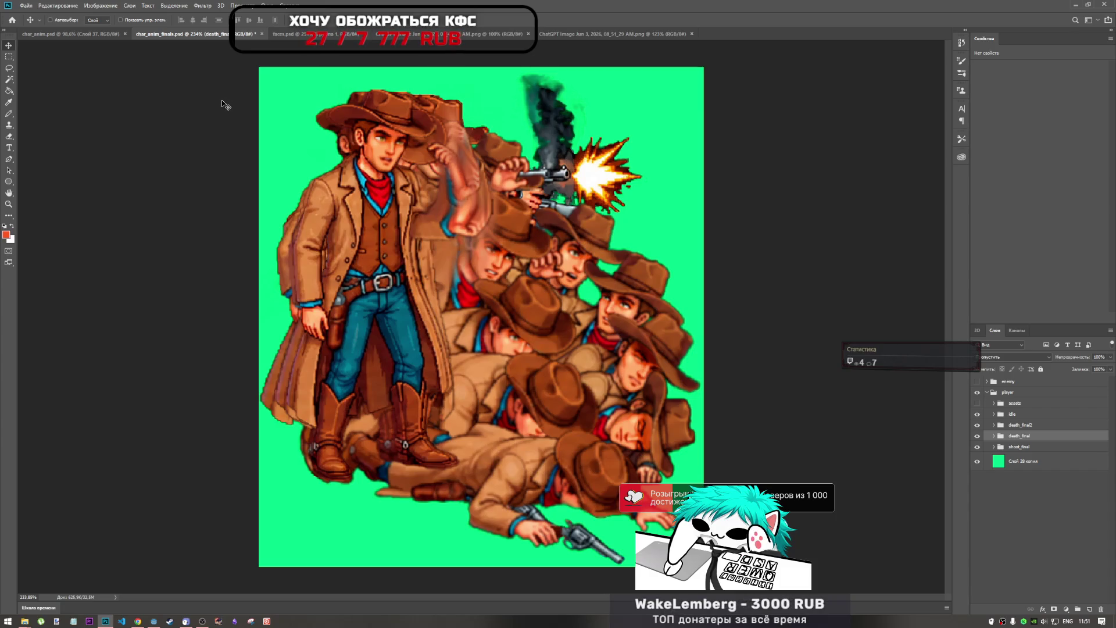
{"action": "key", "text": "ctrl+s"}
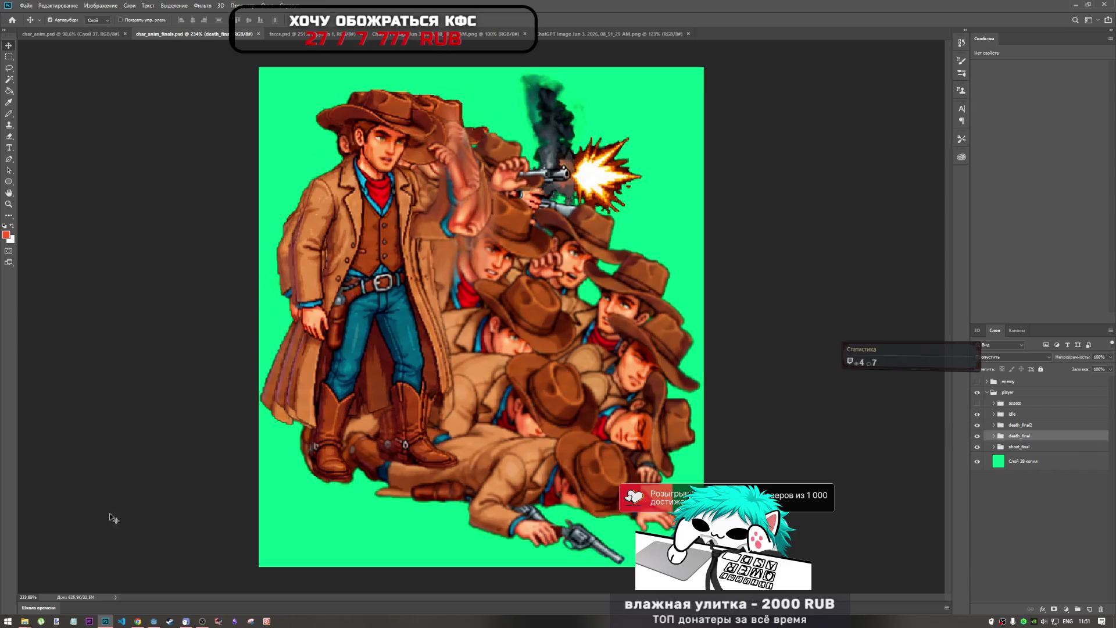
{"action": "mouse_move", "coordinate": [25, 621]}
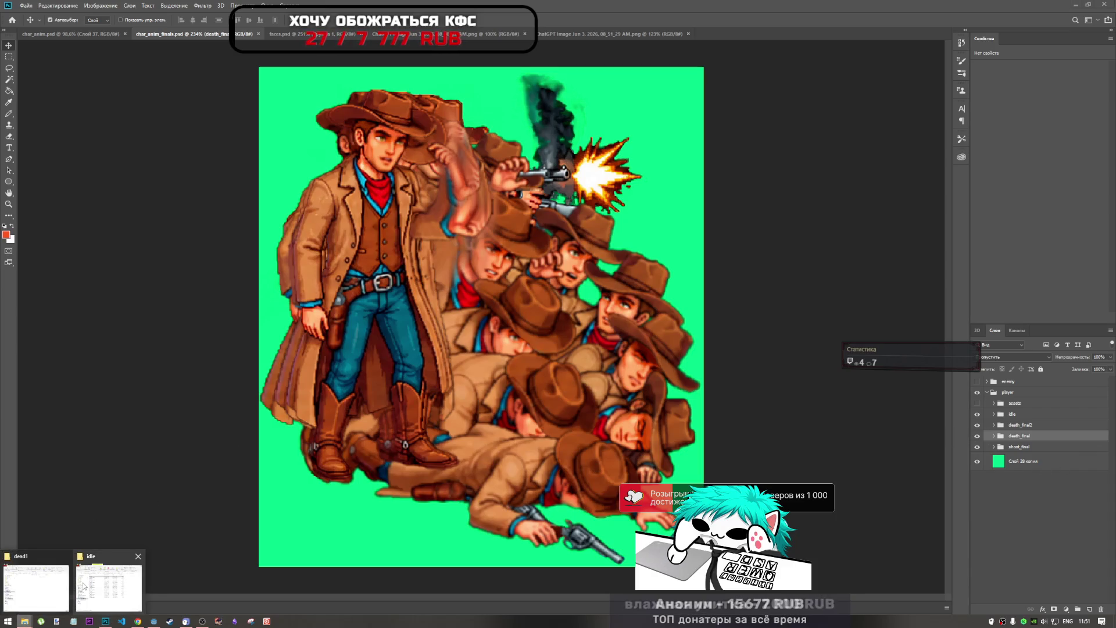
{"action": "left_click", "coordinate": [64, 583]}
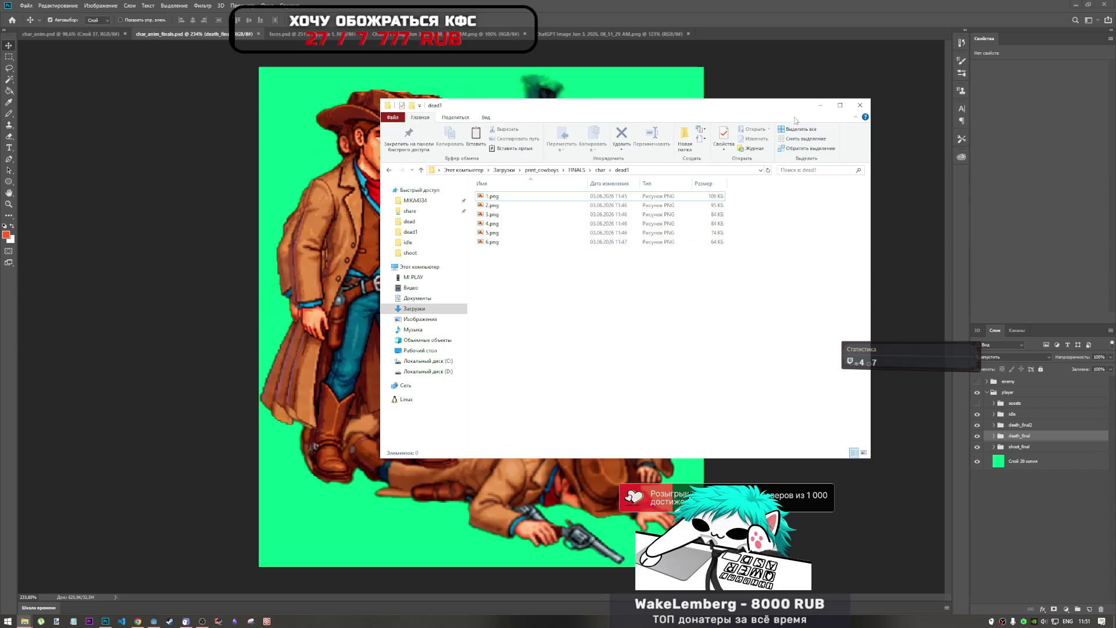
{"action": "left_click", "coordinate": [820, 106]}
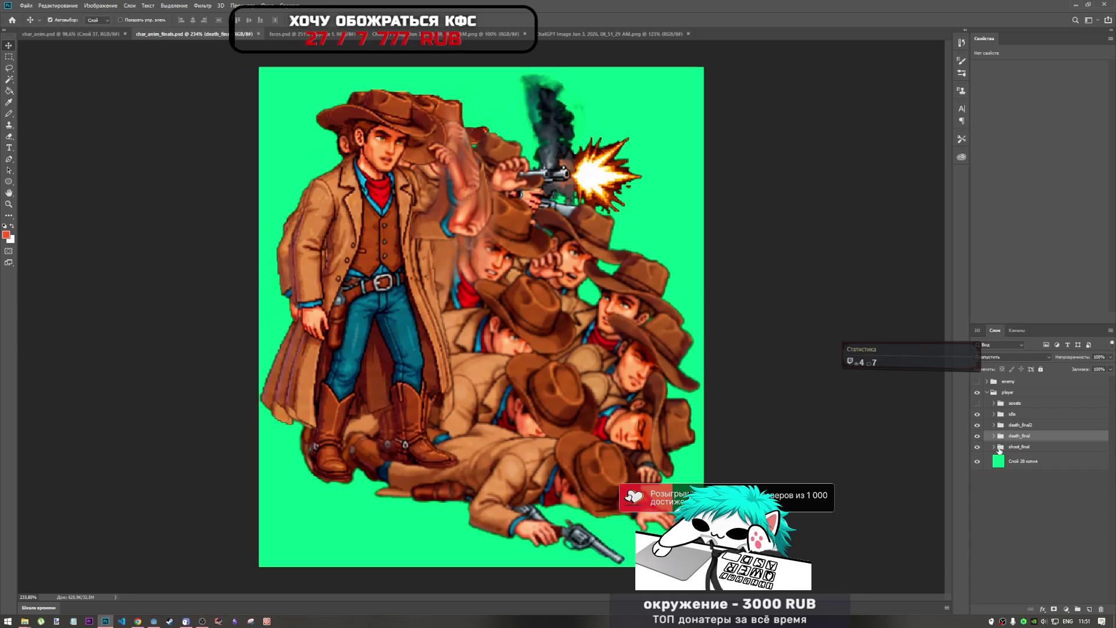
Step: Hide the idle, death_final2 and death_final groups, keeping shoot_final visible
{"action": "left_click", "coordinate": [978, 436]}
{"action": "left_click", "coordinate": [978, 436]}
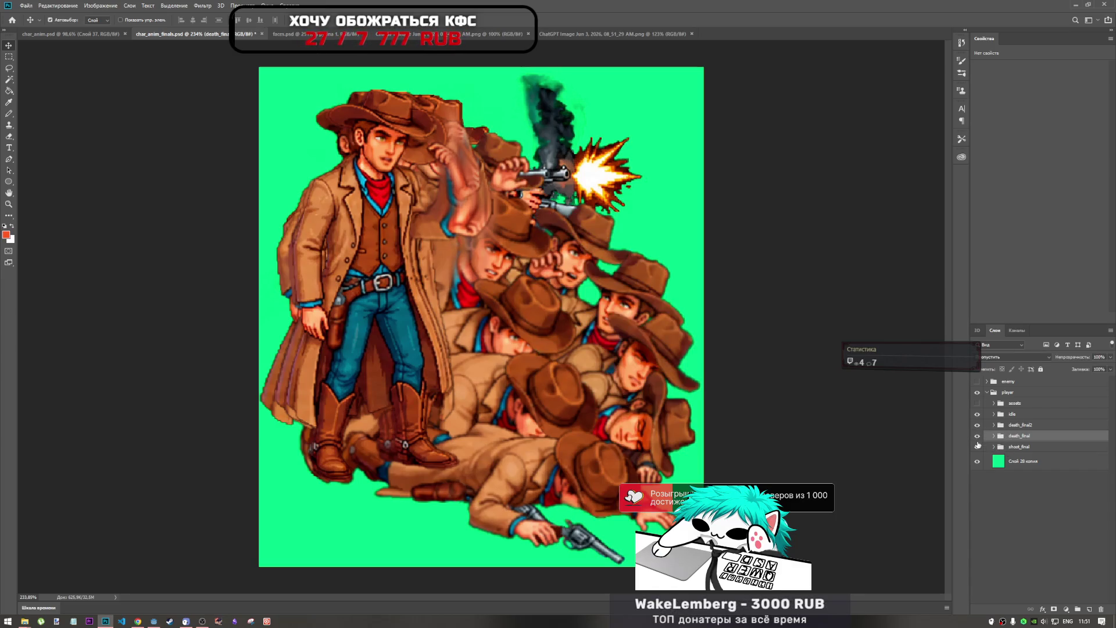
{"action": "left_click", "coordinate": [977, 447]}
{"action": "left_click", "coordinate": [977, 447]}
{"action": "left_click", "coordinate": [977, 447]}
{"action": "left_click", "coordinate": [978, 447]}
{"action": "left_click_drag", "start_coordinate": [977, 414], "coordinate": [977, 436]}
{"action": "left_click", "coordinate": [977, 447]}
{"action": "left_click", "coordinate": [977, 447]}
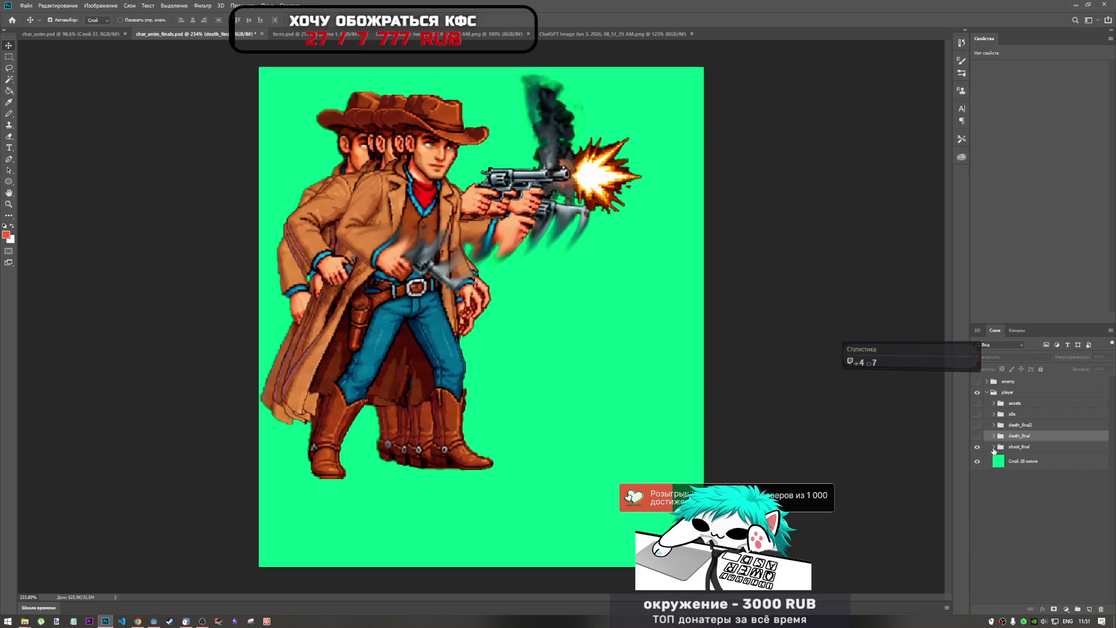
Step: Expand shoot_final and turn off the visibility of its frame layers
{"action": "left_click", "coordinate": [994, 447]}
{"action": "scroll", "coordinate": [986, 497], "scroll_direction": "down", "scroll_amount": 2}
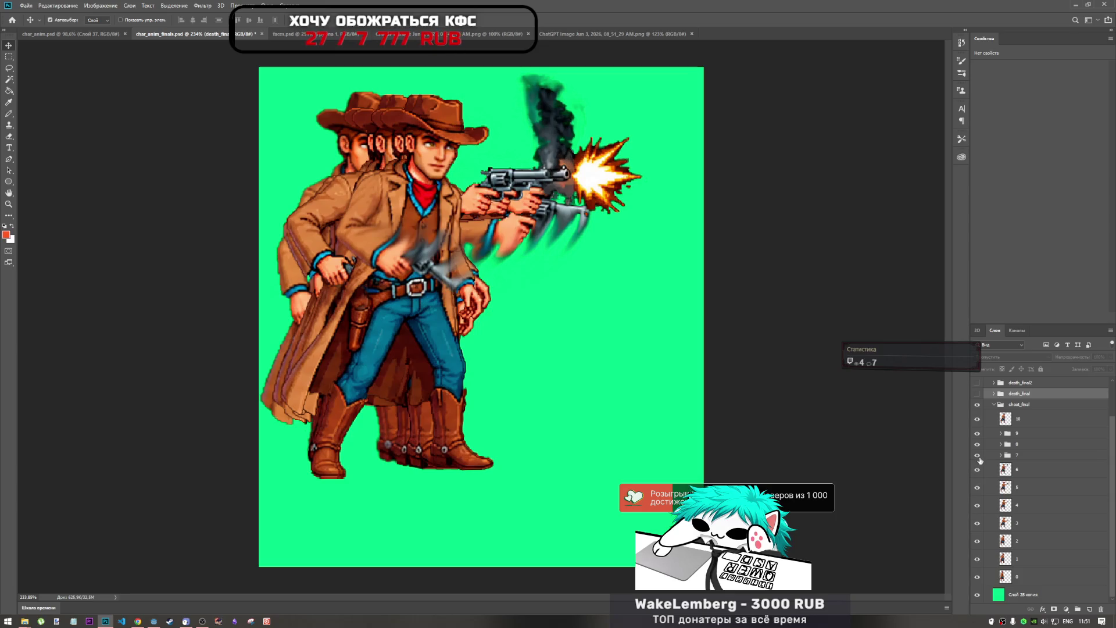
{"action": "left_click", "coordinate": [977, 576]}
{"action": "left_click", "coordinate": [977, 541]}
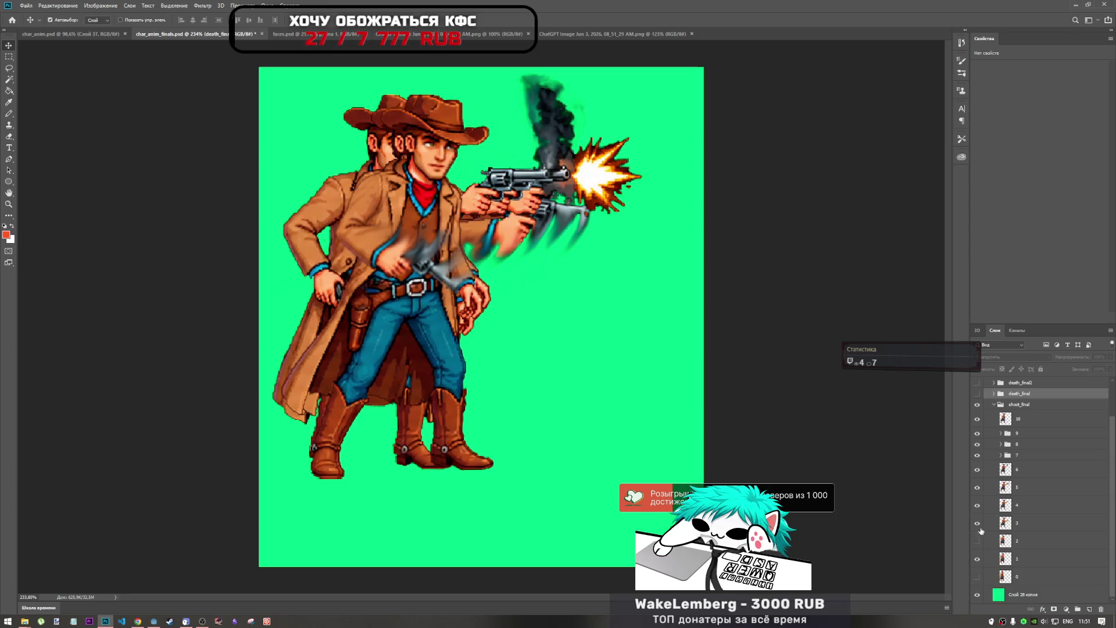
{"action": "left_click", "coordinate": [977, 523]}
{"action": "left_click", "coordinate": [977, 504]}
{"action": "left_click", "coordinate": [977, 487]}
{"action": "left_click", "coordinate": [977, 469]}
{"action": "left_click", "coordinate": [977, 455]}
{"action": "left_click", "coordinate": [977, 444]}
{"action": "left_click", "coordinate": [977, 433]}
{"action": "left_click", "coordinate": [977, 419]}
{"action": "left_click", "coordinate": [977, 404]}
{"action": "left_click", "coordinate": [977, 404]}
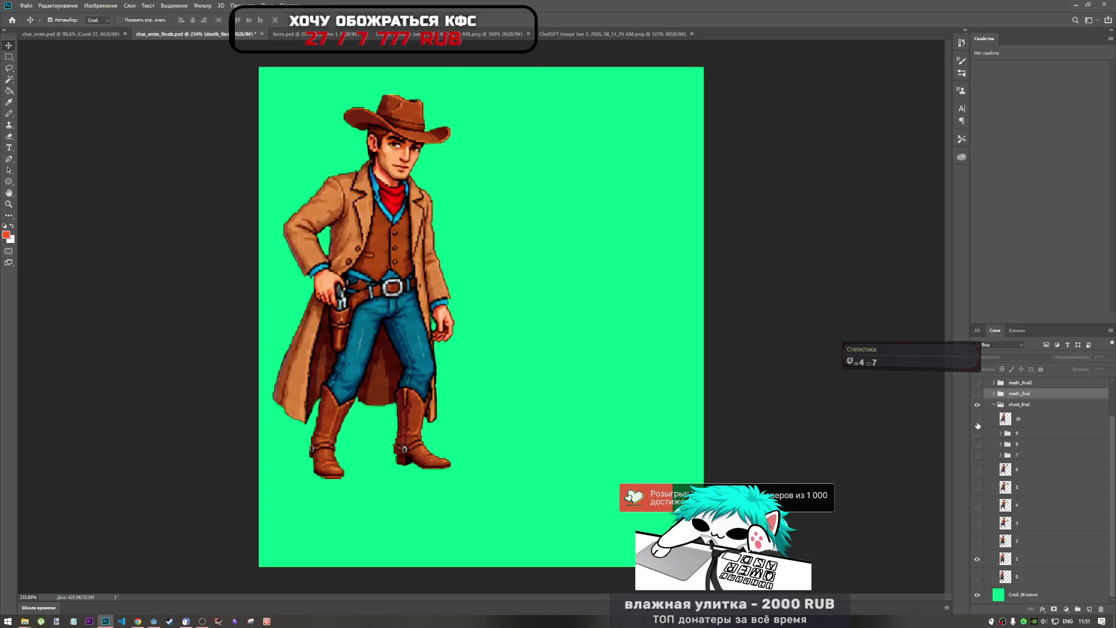
Step: Compare shoot frames 0 and 1, leaving both visible together
{"action": "left_click", "coordinate": [977, 577]}
{"action": "left_click", "coordinate": [977, 558]}
{"action": "left_click", "coordinate": [977, 559]}
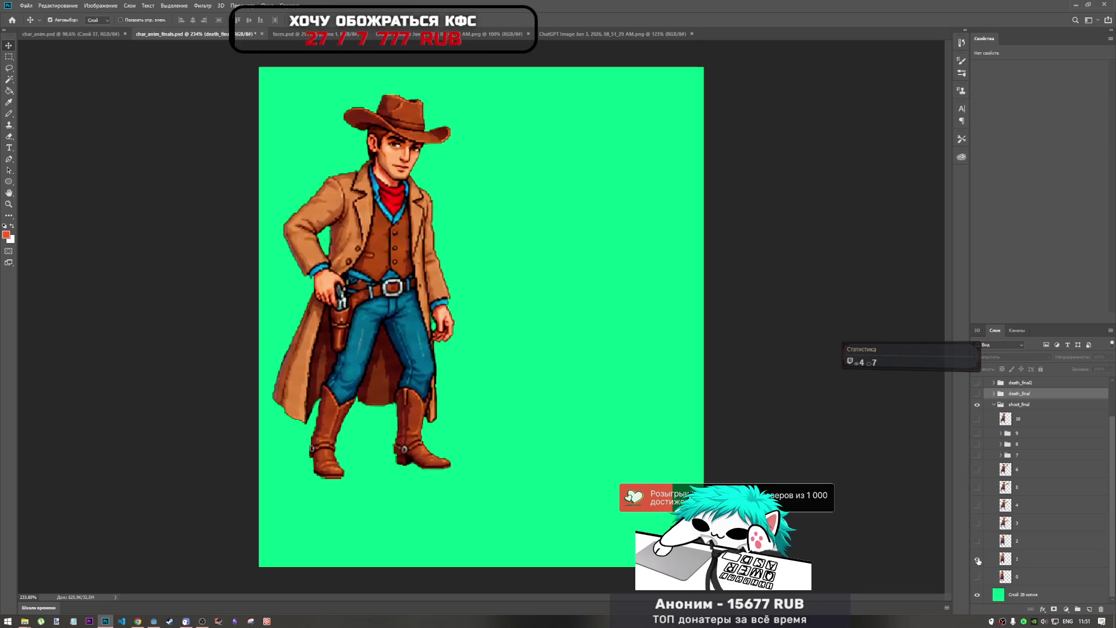
{"action": "left_click", "coordinate": [977, 576]}
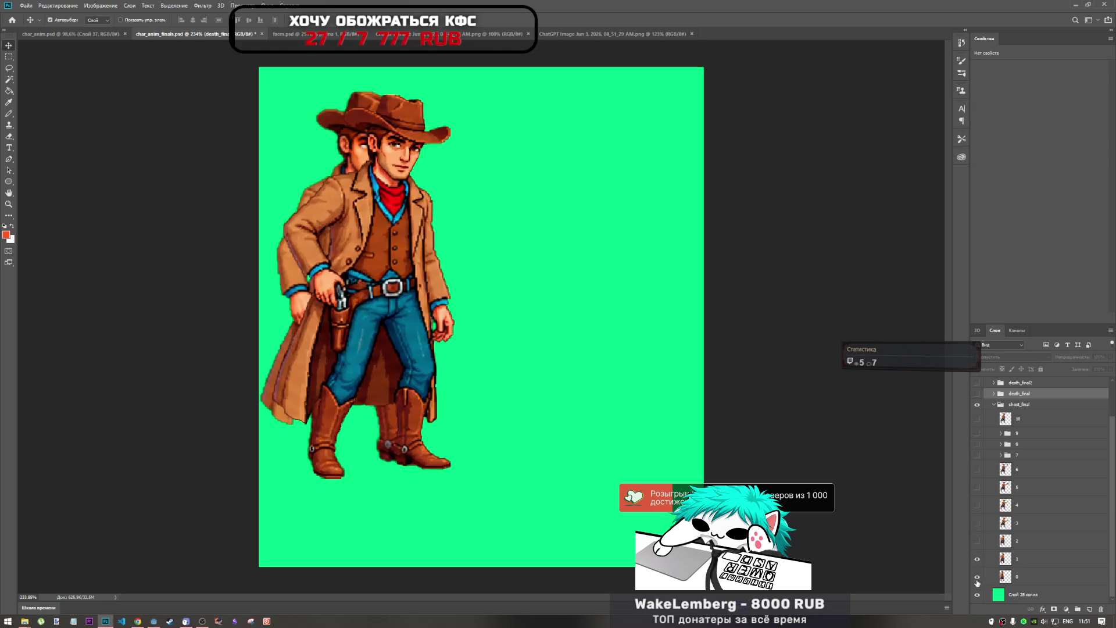
{"action": "left_click", "coordinate": [979, 560]}
{"action": "left_click", "coordinate": [977, 559]}
{"action": "left_click", "coordinate": [978, 577]}
{"action": "left_click", "coordinate": [977, 577]}
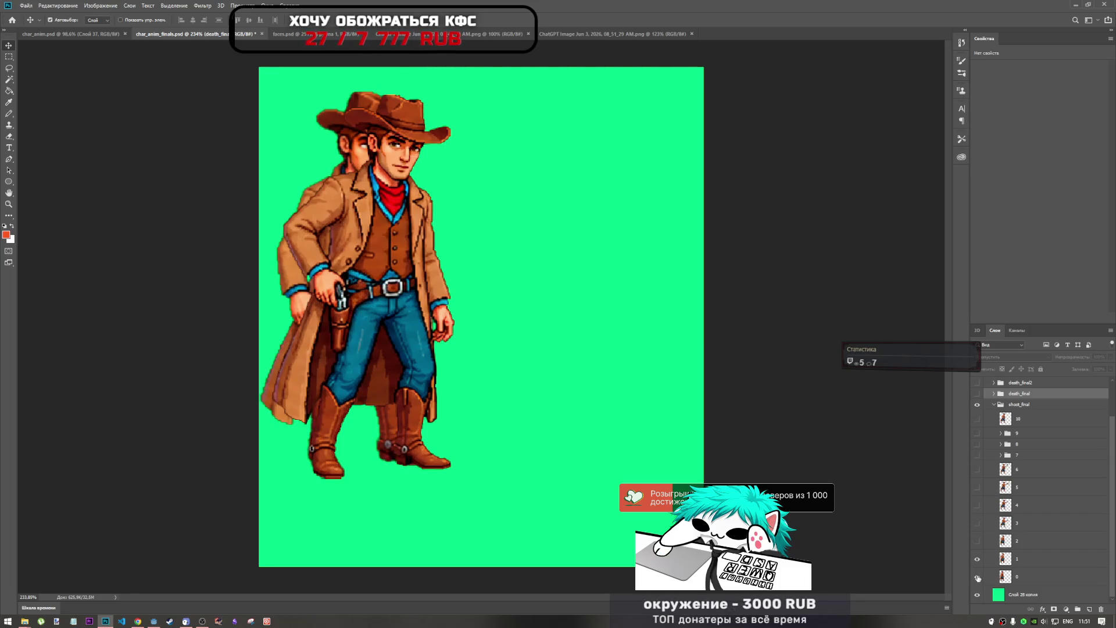
{"action": "left_click", "coordinate": [977, 576]}
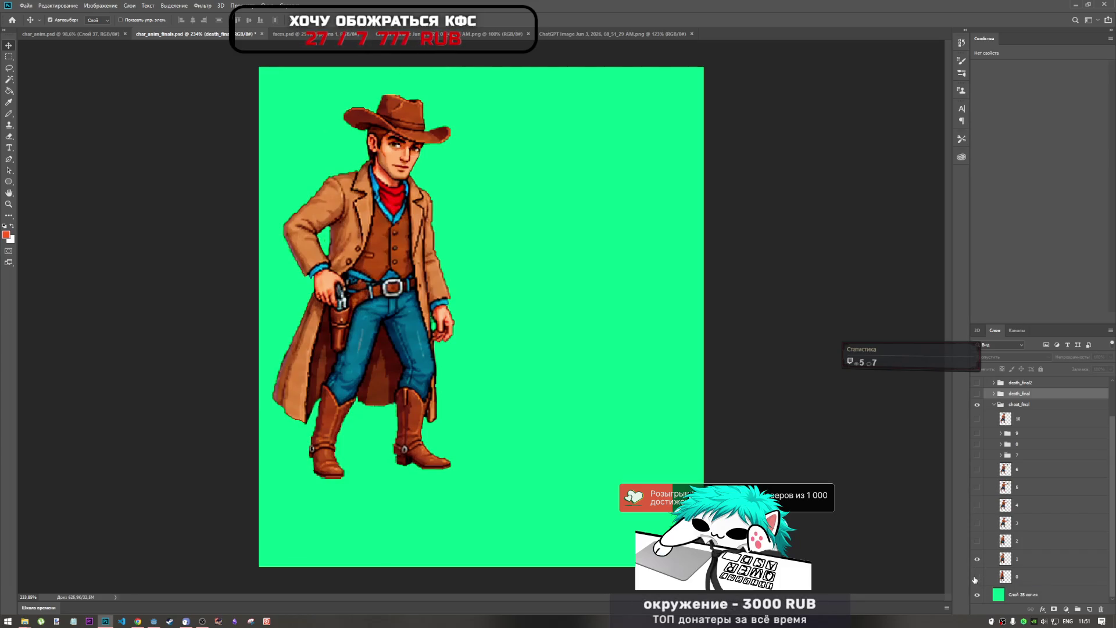
{"action": "left_click", "coordinate": [977, 577]}
Step: Bring File Explorer forward and browse the char folder's idle and dead1 frame folders
{"action": "mouse_move", "coordinate": [25, 620]}
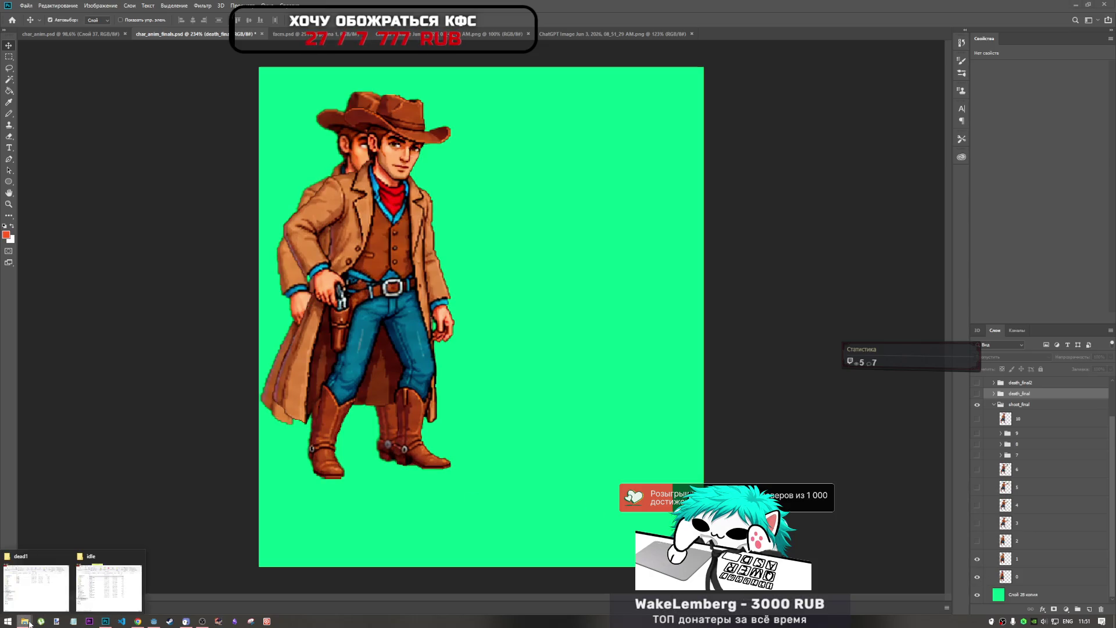
{"action": "left_click", "coordinate": [25, 589]}
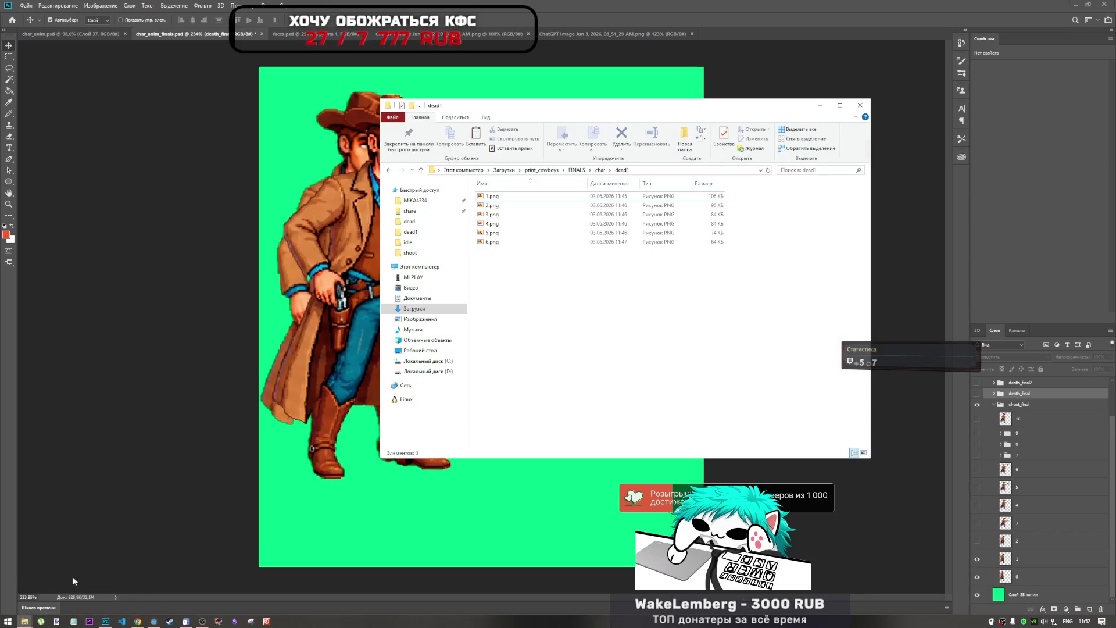
{"action": "left_click", "coordinate": [598, 172]}
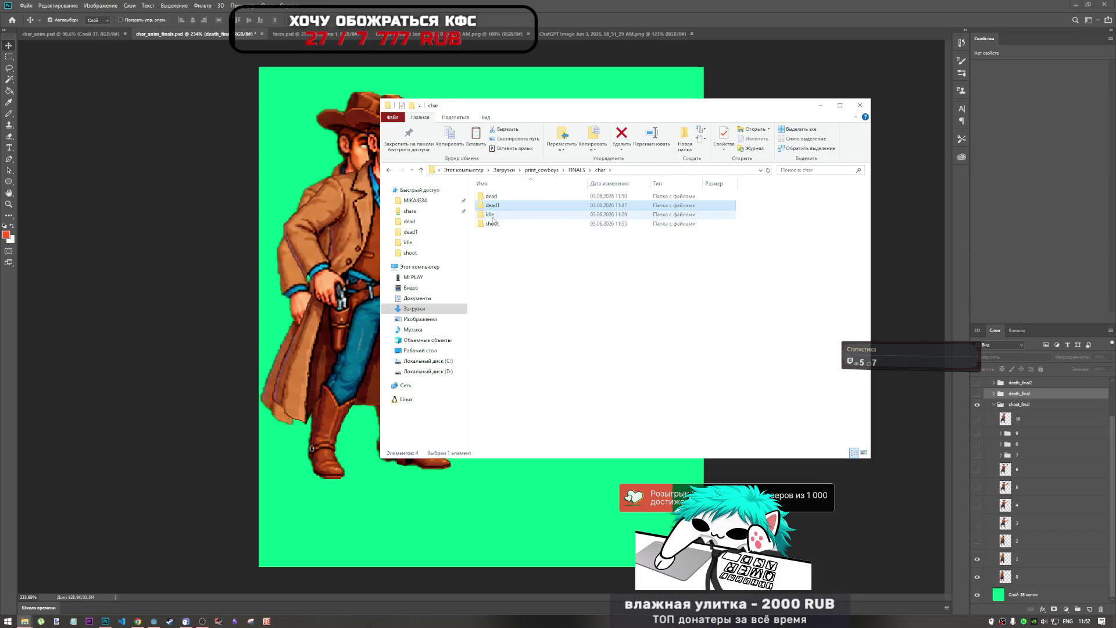
{"action": "double_click", "coordinate": [497, 219]}
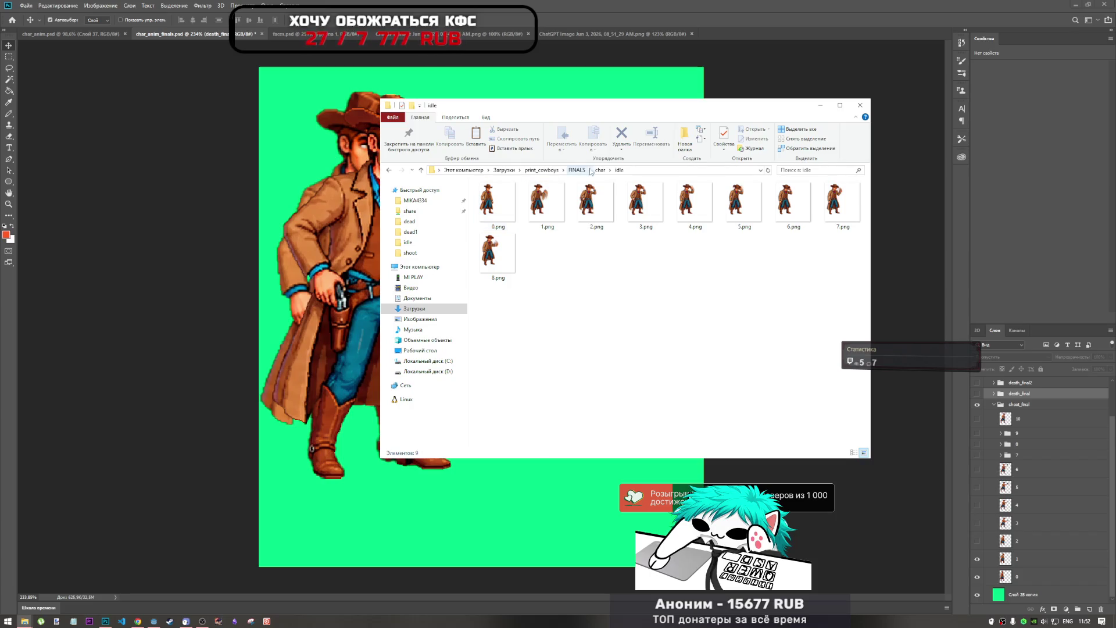
{"action": "key", "text": "alt+Up"}
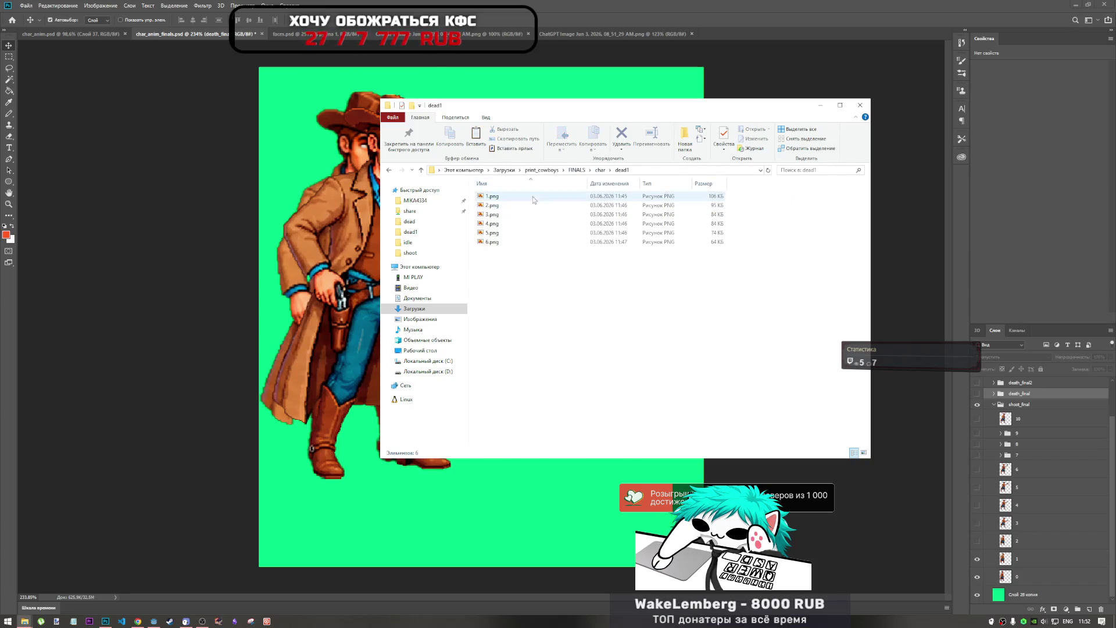
{"action": "double_click", "coordinate": [506, 205]}
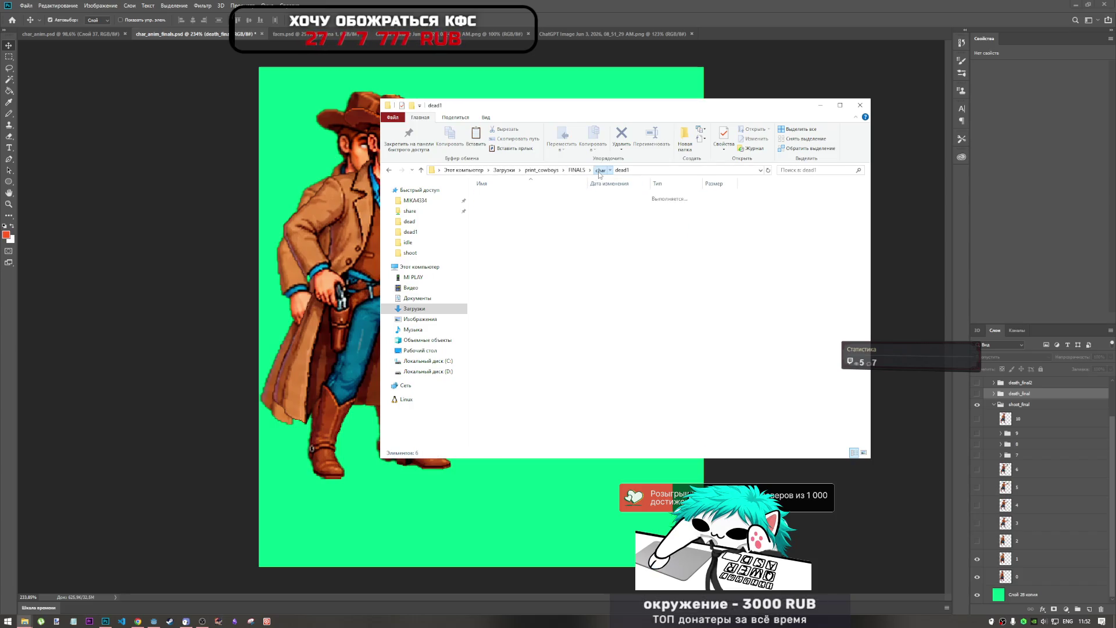
{"action": "key", "text": "BackSpace"}
{"action": "double_click", "coordinate": [500, 214]}
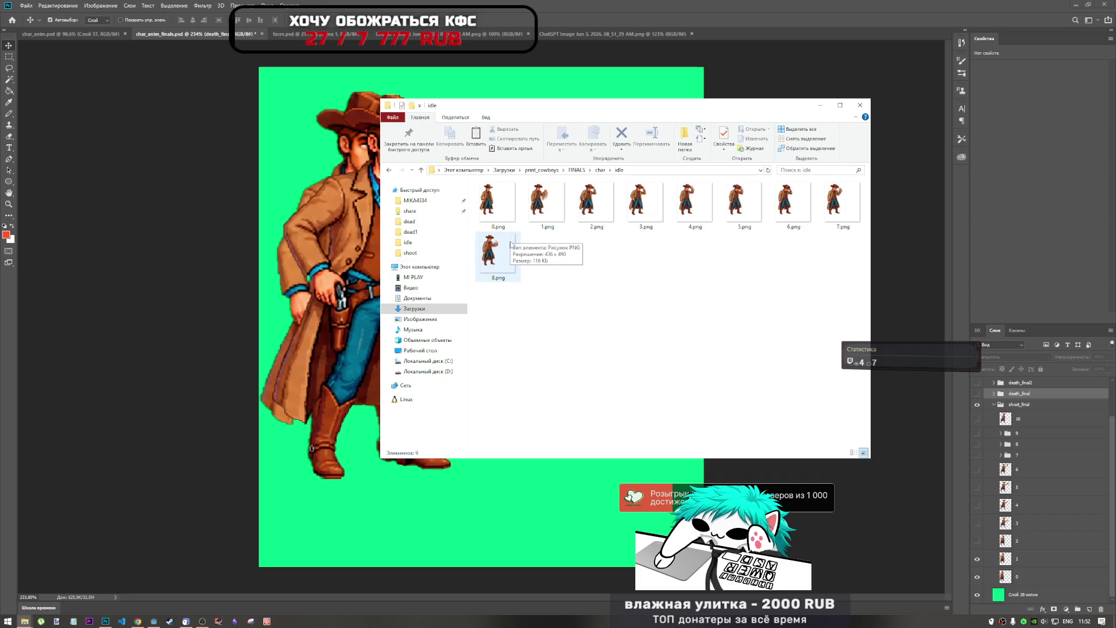
{"action": "left_click", "coordinate": [503, 213]}
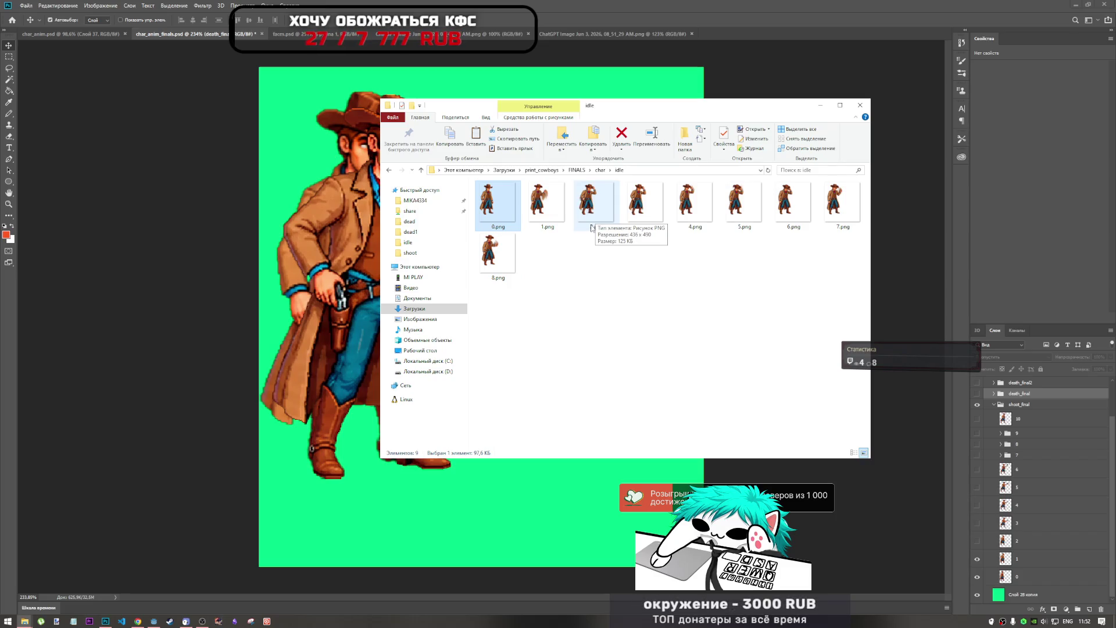
Step: Delete 0.png from the char/shoot folder and minimize File Explorer
{"action": "left_click", "coordinate": [606, 171]}
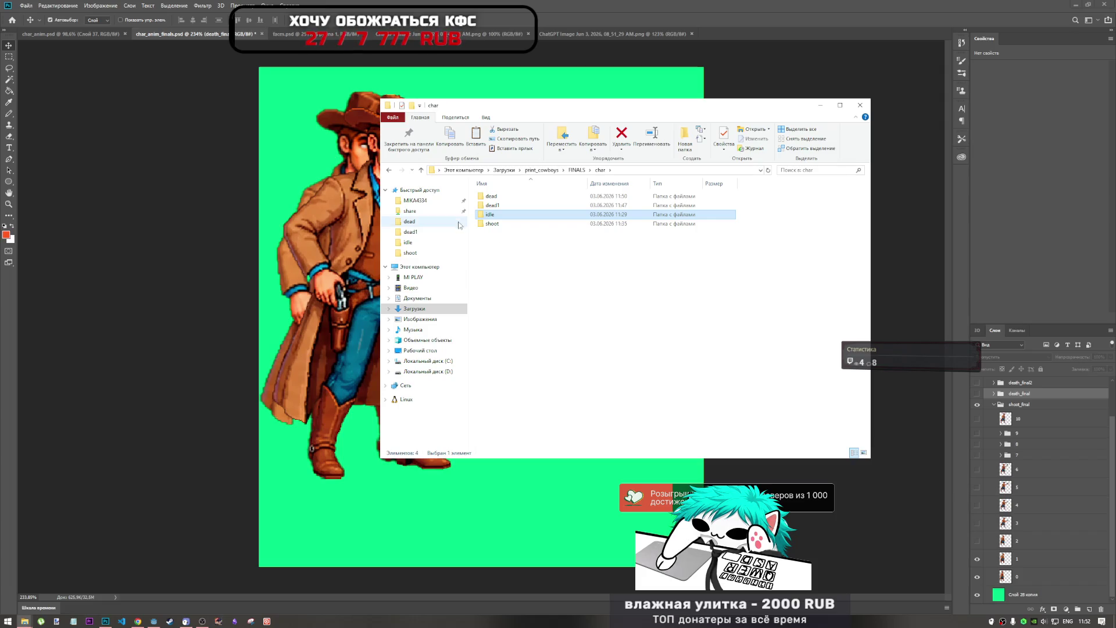
{"action": "double_click", "coordinate": [498, 224]}
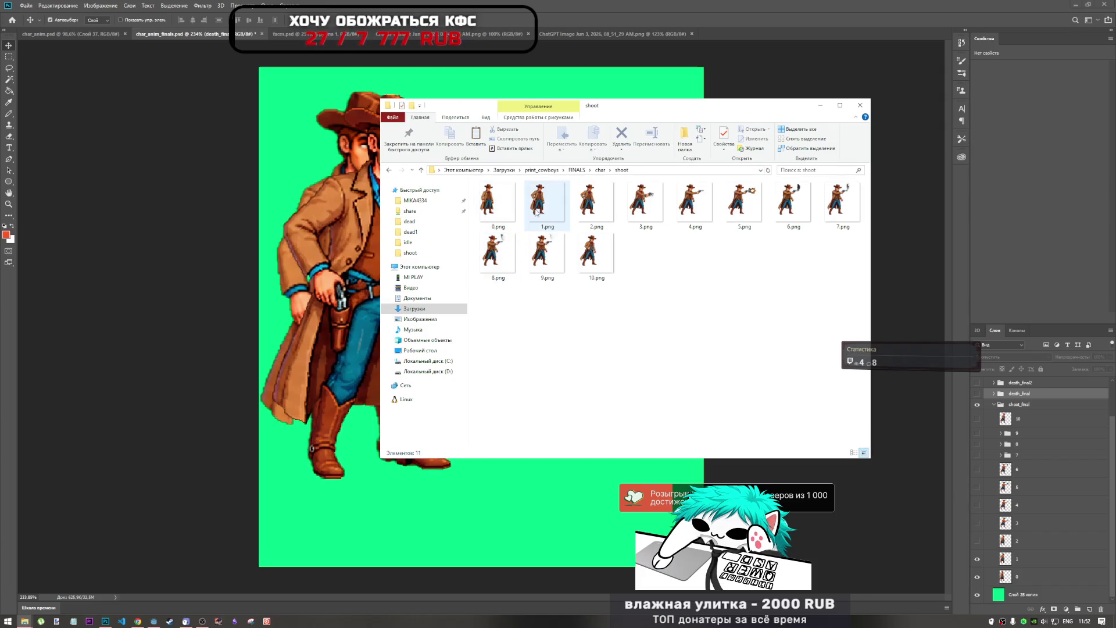
{"action": "left_click", "coordinate": [497, 214]}
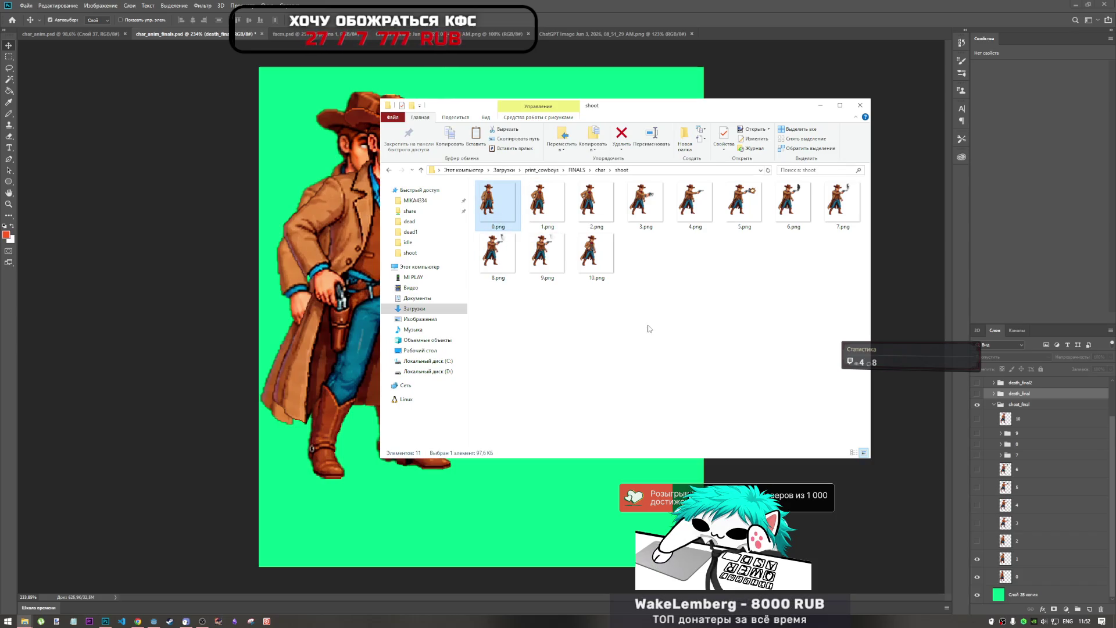
{"action": "key", "text": "Delete"}
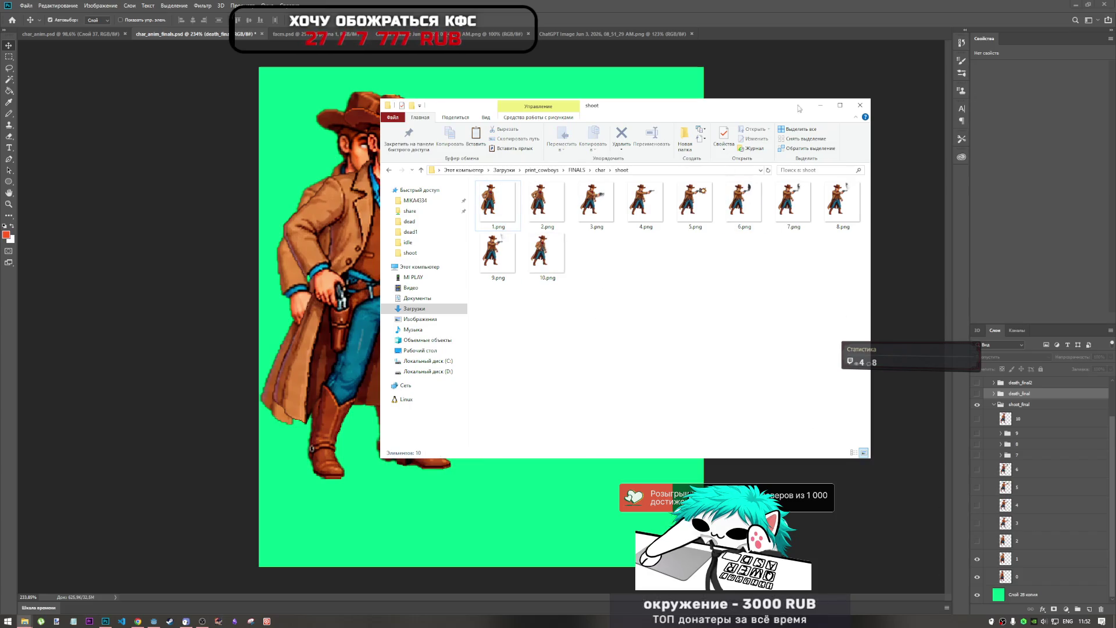
{"action": "left_click", "coordinate": [820, 105]}
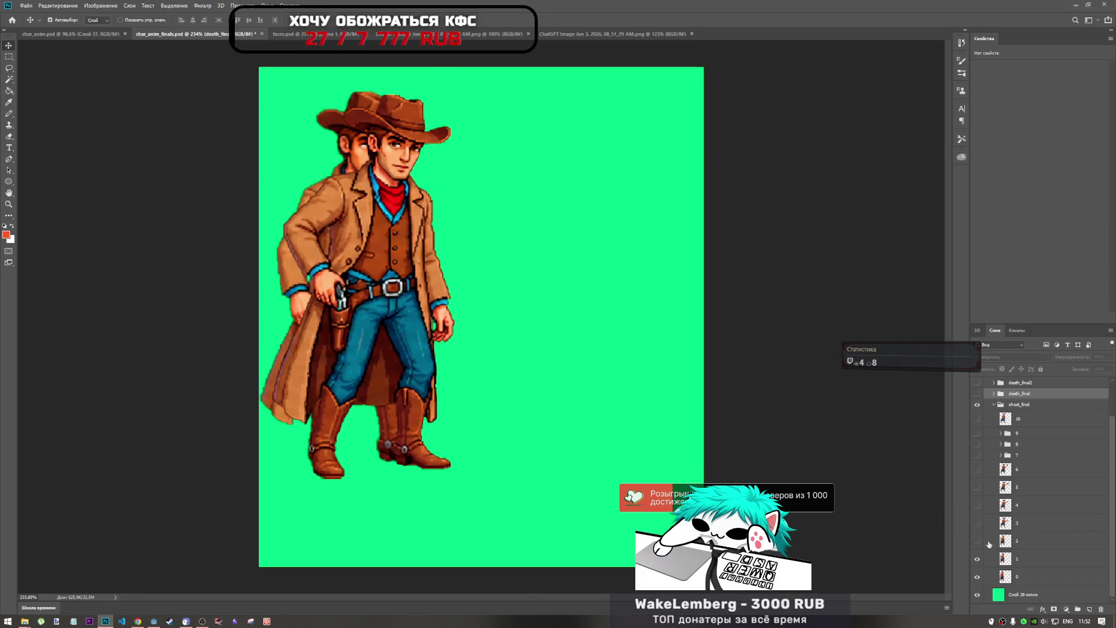
Step: Preview shoot frames 1 and 2 in char_anim_finals.psd, then hide frame 1 to show frame 0
{"action": "left_click", "coordinate": [1020, 560]}
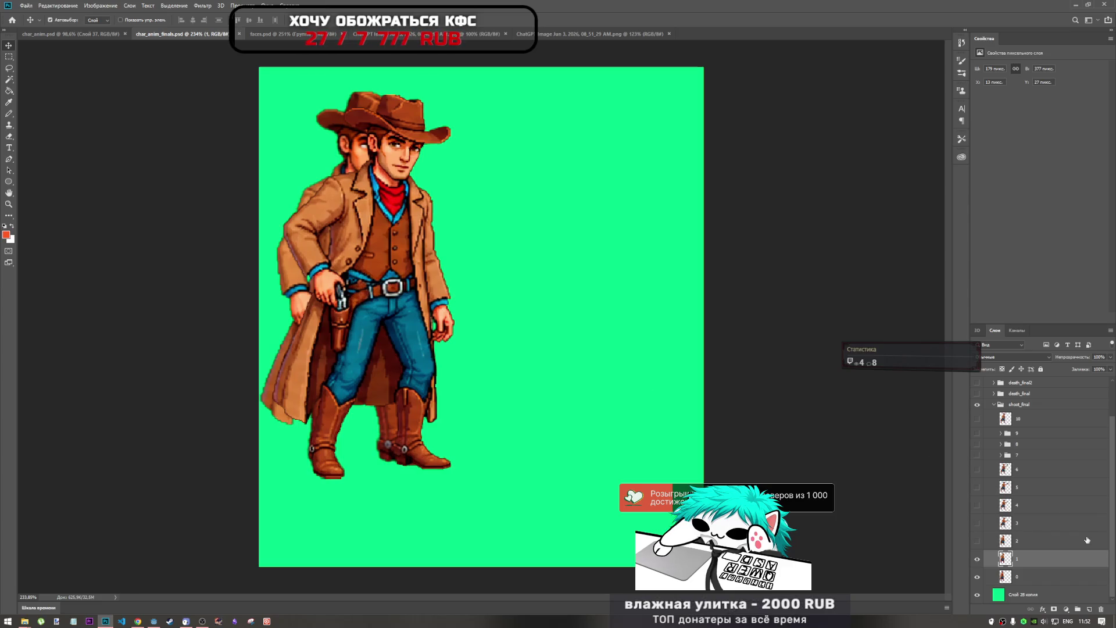
{"action": "left_click", "coordinate": [977, 560]}
{"action": "left_click", "coordinate": [977, 542]}
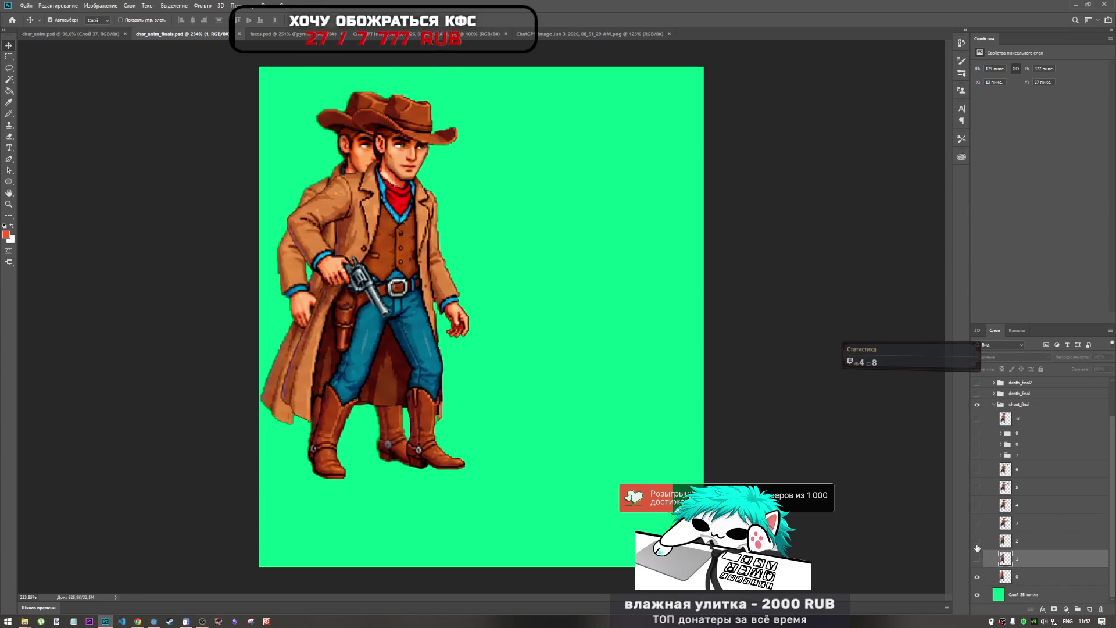
{"action": "left_click", "coordinate": [977, 548]}
{"action": "left_click", "coordinate": [977, 558]}
{"action": "left_click", "coordinate": [977, 558]}
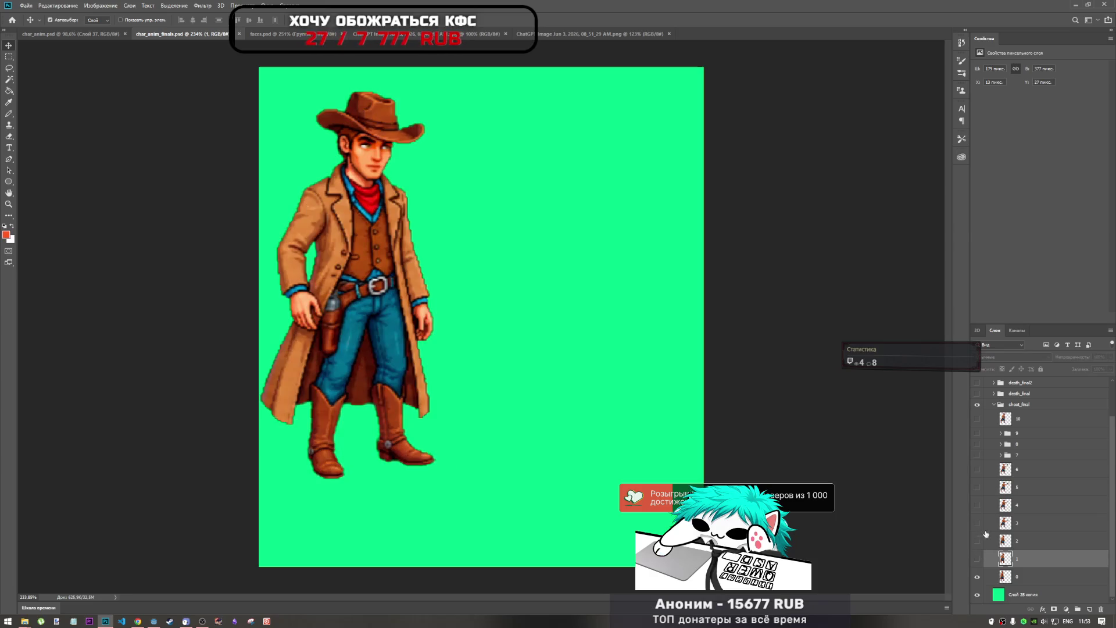
Step: Briefly show the enemy group and the frame 0 cowboy, leaving enemy hidden
{"action": "scroll", "coordinate": [1022, 384], "scroll_direction": "up", "scroll_amount": 2}
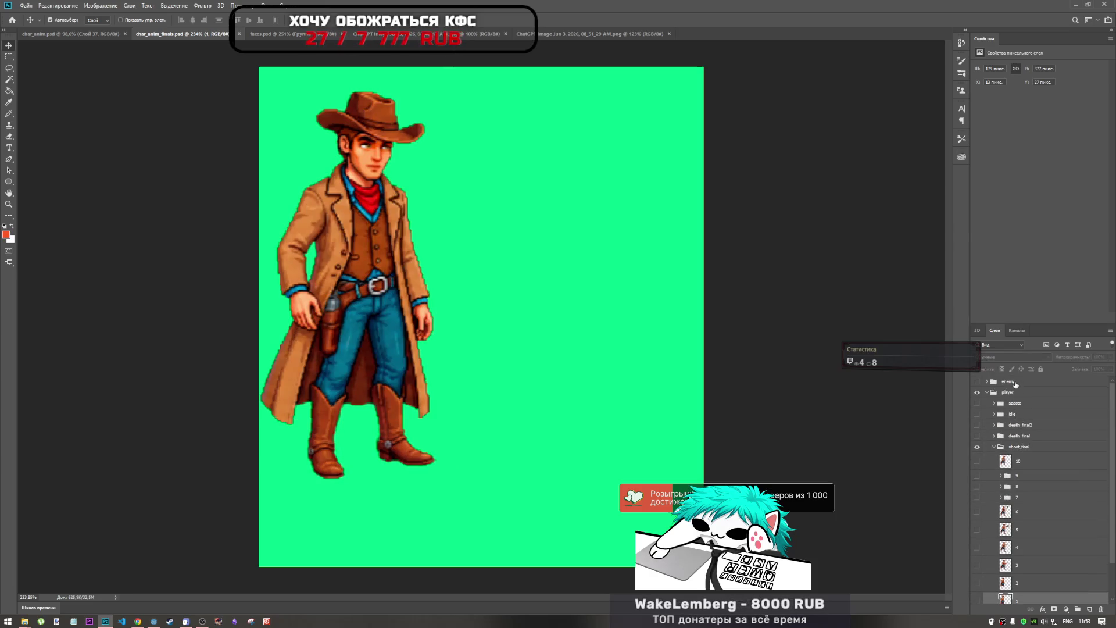
{"action": "left_click", "coordinate": [1013, 383]}
{"action": "left_click", "coordinate": [976, 382]}
{"action": "left_click", "coordinate": [977, 383]}
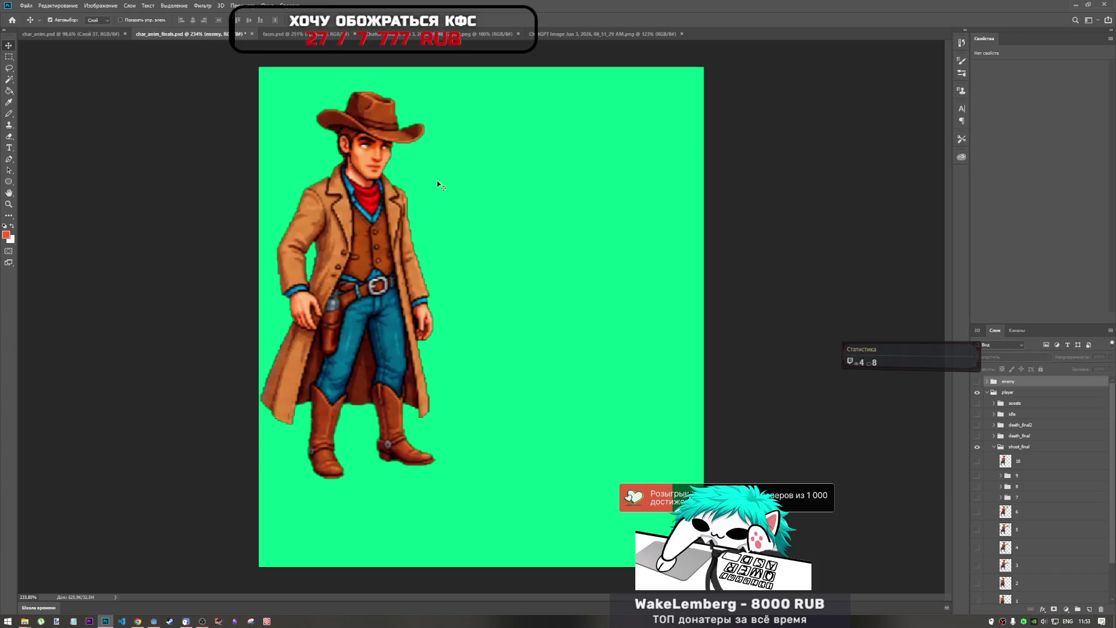
{"action": "left_click", "coordinate": [977, 381]}
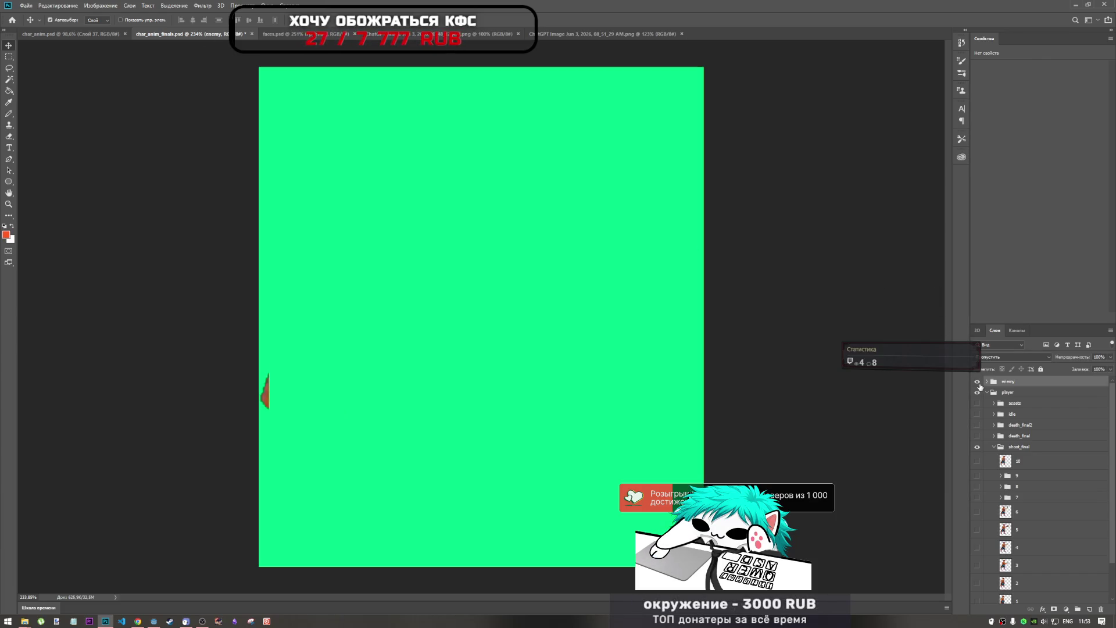
{"action": "left_click", "coordinate": [977, 382]}
{"action": "scroll", "coordinate": [980, 448], "scroll_direction": "down", "scroll_amount": 2}
{"action": "left_click", "coordinate": [978, 578]}
{"action": "left_click", "coordinate": [978, 579]}
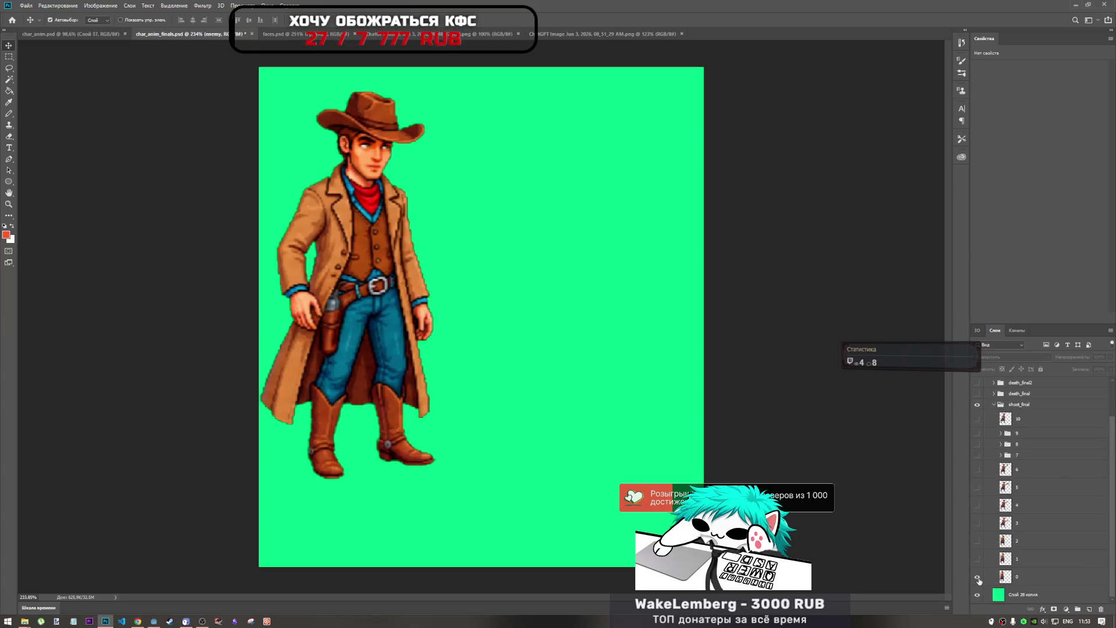
{"action": "scroll", "coordinate": [985, 435], "scroll_direction": "up", "scroll_amount": 2}
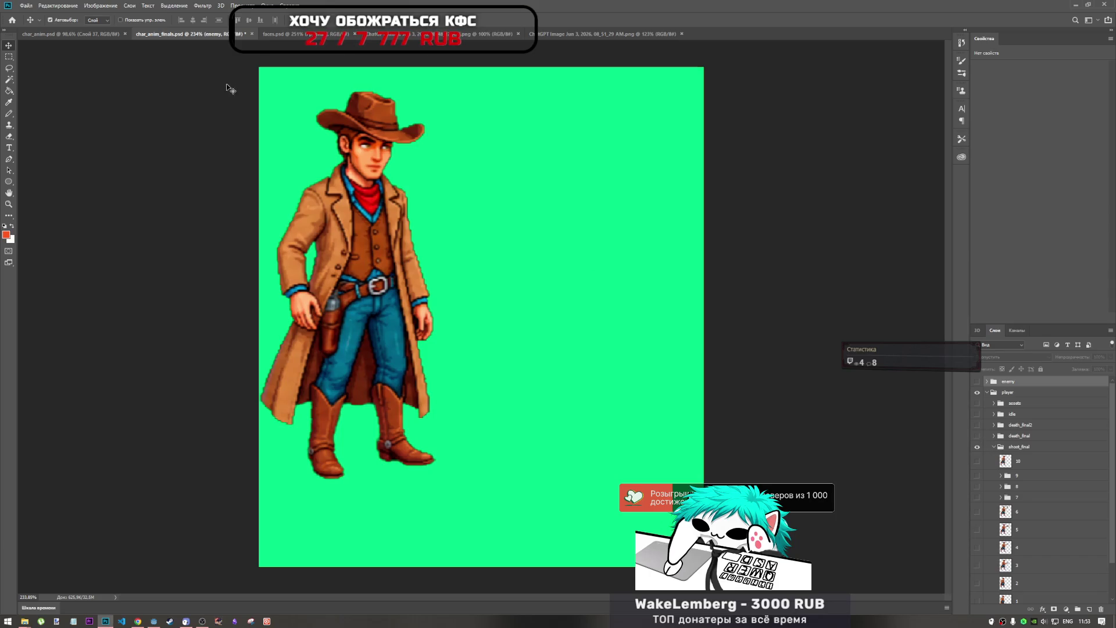
Step: In char_anim.psd, show and expand shoot_final, and hide the idle and enemy0 groups
{"action": "left_click", "coordinate": [70, 34]}
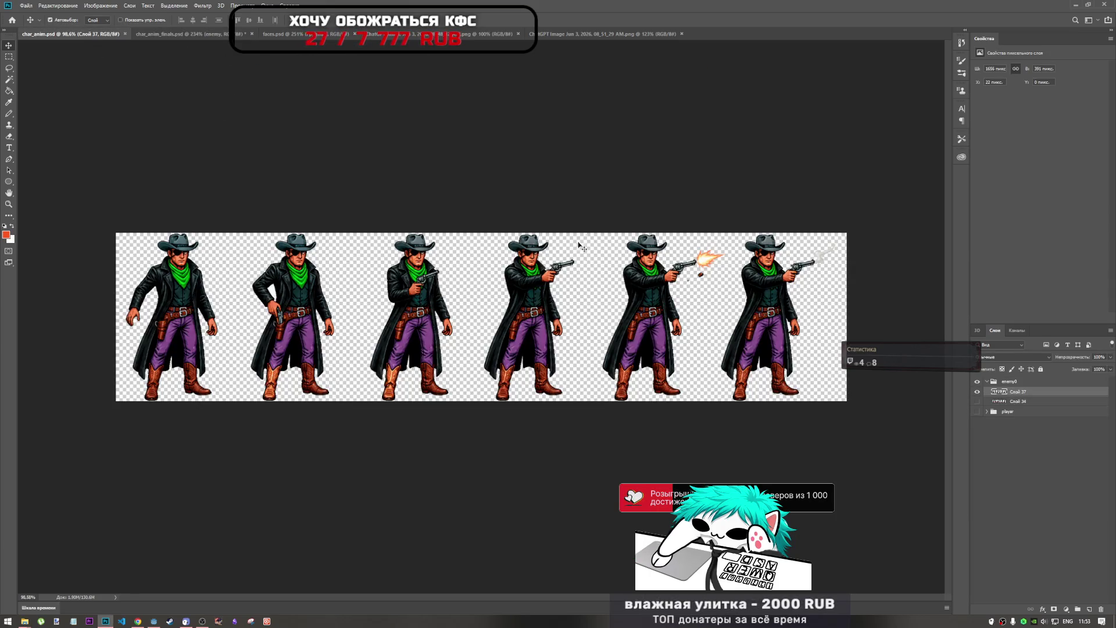
{"action": "left_click", "coordinate": [978, 412]}
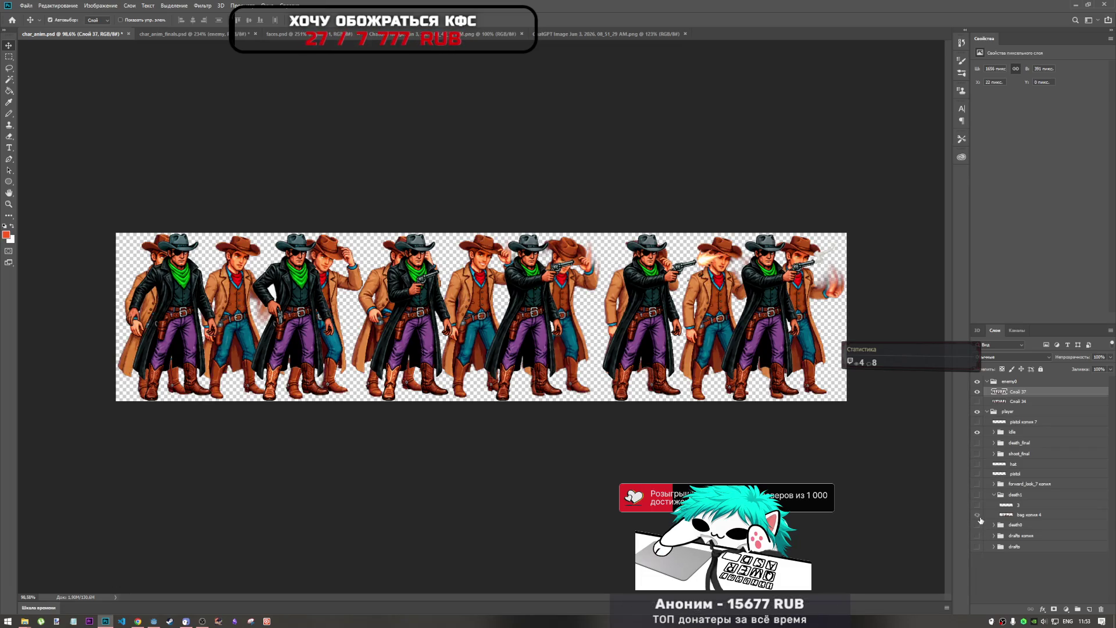
{"action": "left_click", "coordinate": [995, 494]}
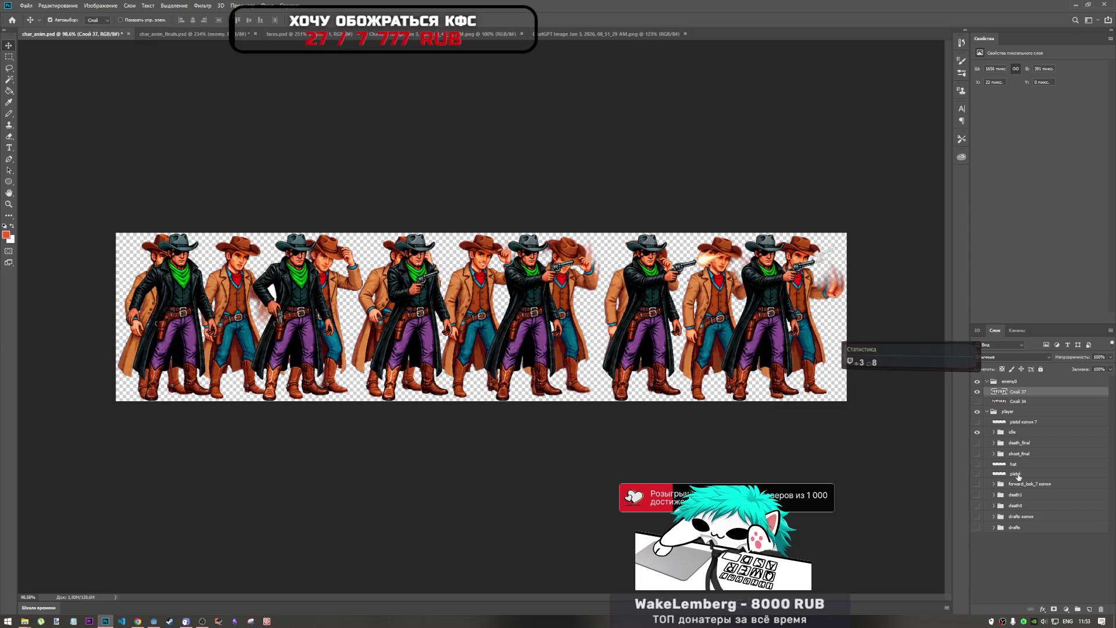
{"action": "left_click", "coordinate": [977, 454]}
{"action": "left_click", "coordinate": [990, 456]}
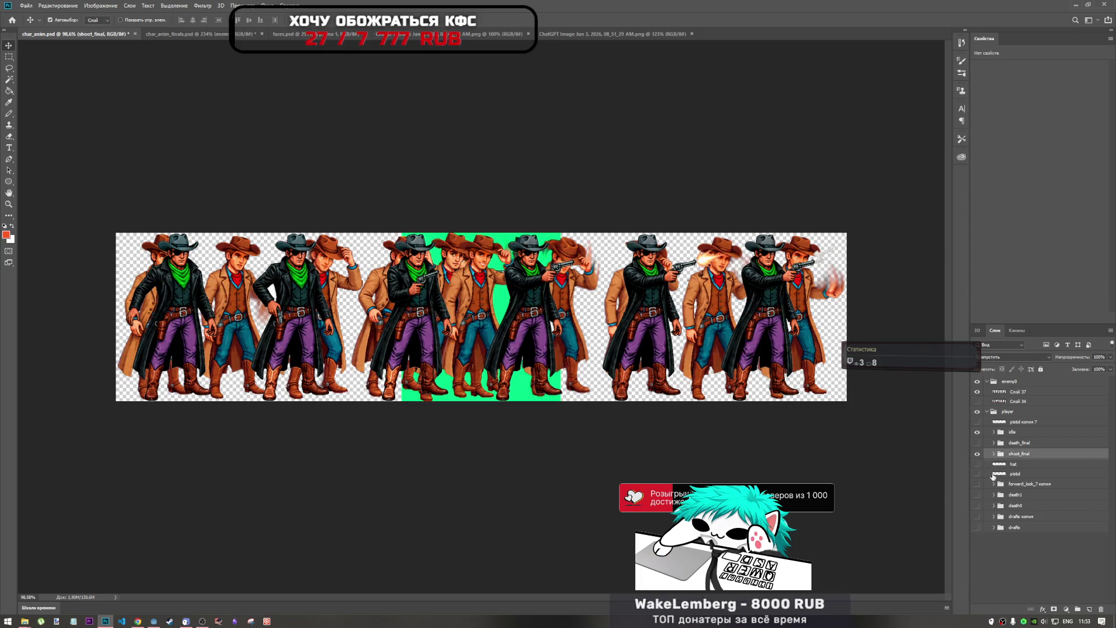
{"action": "left_click", "coordinate": [994, 454]}
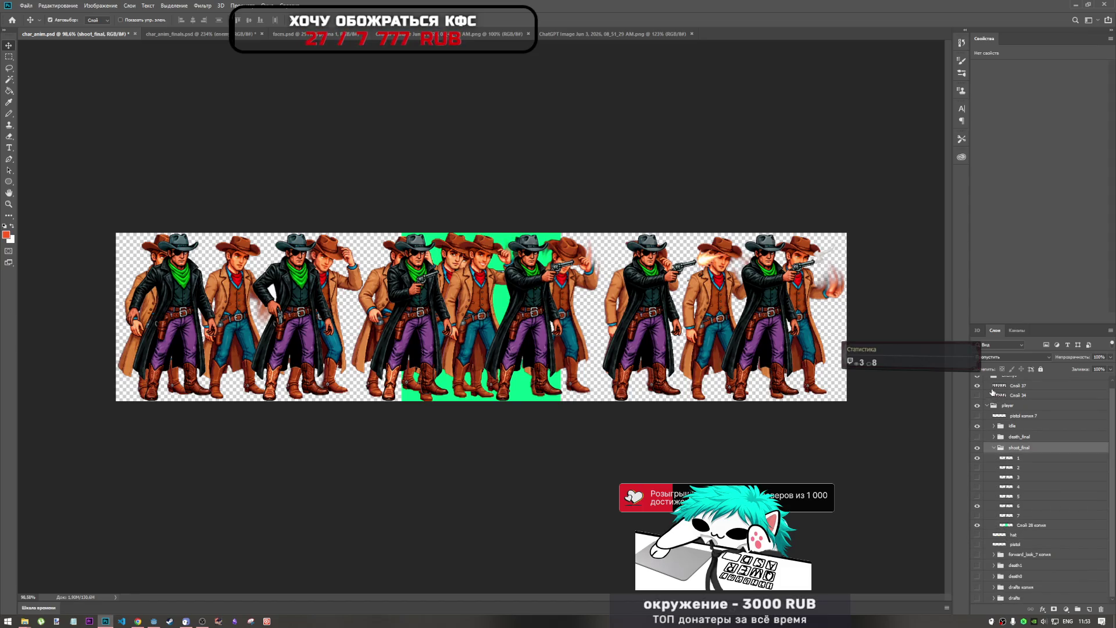
{"action": "scroll", "coordinate": [992, 393], "scroll_direction": "up", "scroll_amount": 1}
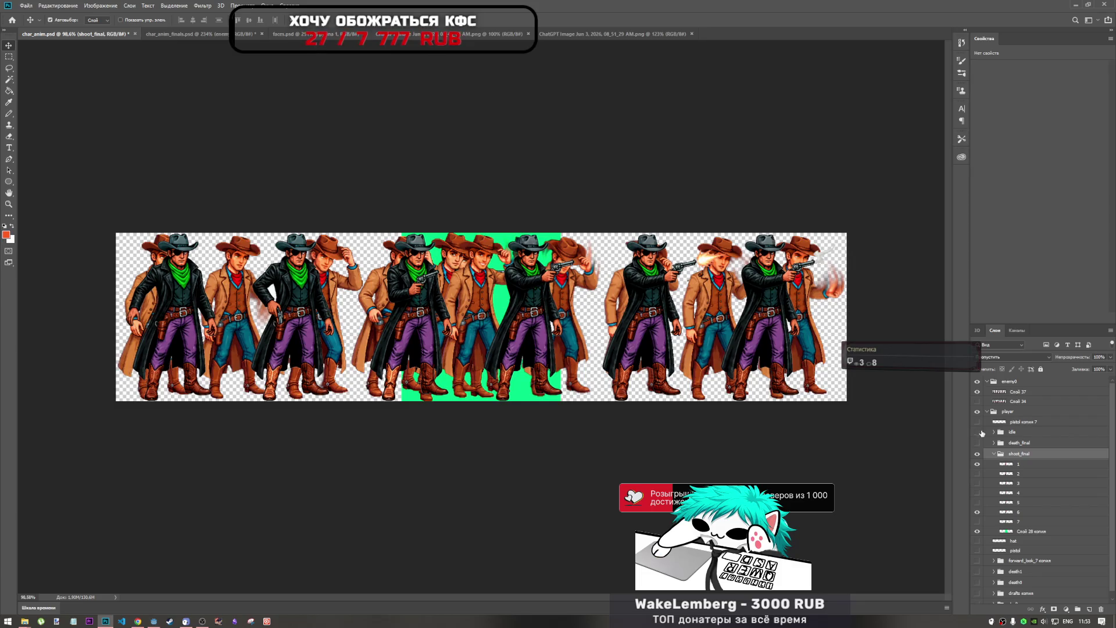
{"action": "left_click", "coordinate": [979, 432]}
{"action": "left_click", "coordinate": [977, 381]}
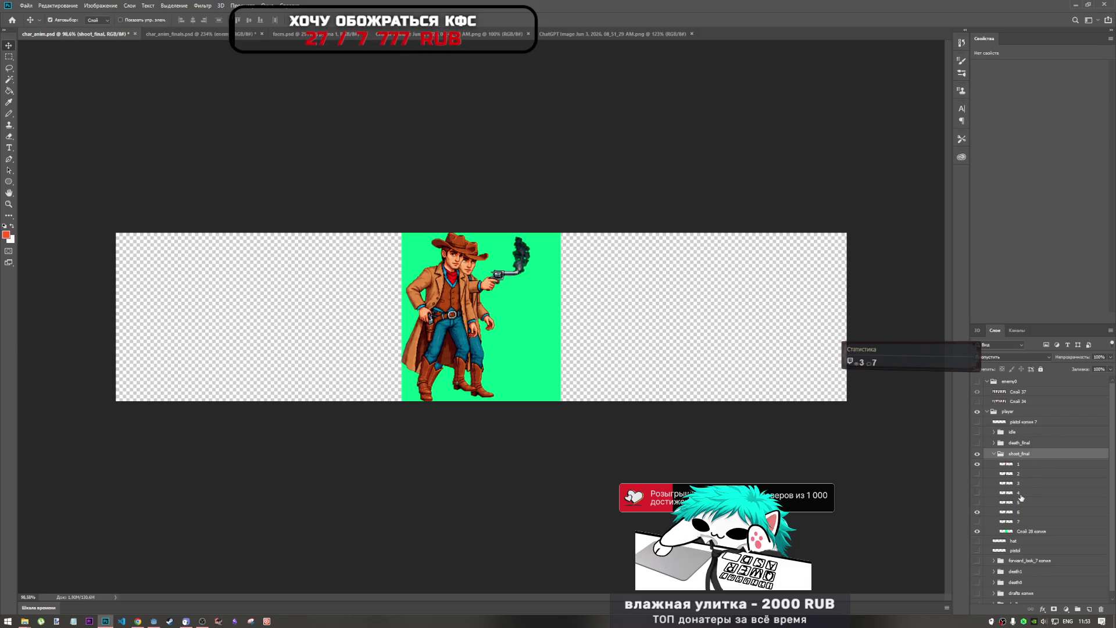
{"action": "left_click", "coordinate": [977, 464]}
{"action": "left_click", "coordinate": [978, 464]}
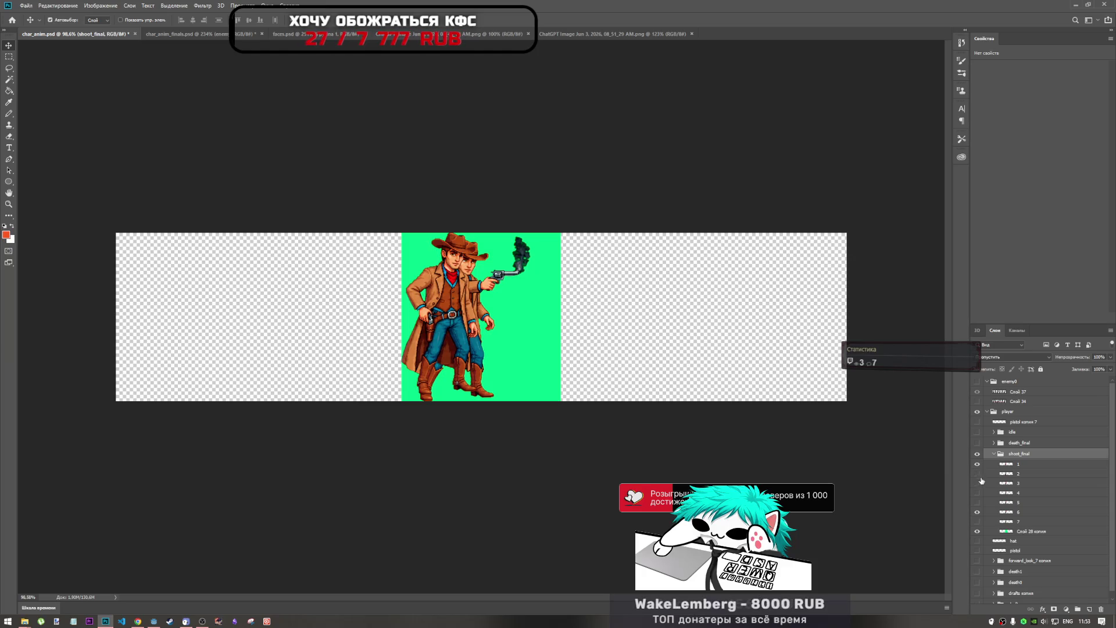
Step: Check the forward_look_7 копия face layer and death0 frames, leaving both hidden
{"action": "scroll", "coordinate": [979, 476], "scroll_direction": "down", "scroll_amount": 1}
{"action": "left_click", "coordinate": [977, 555]}
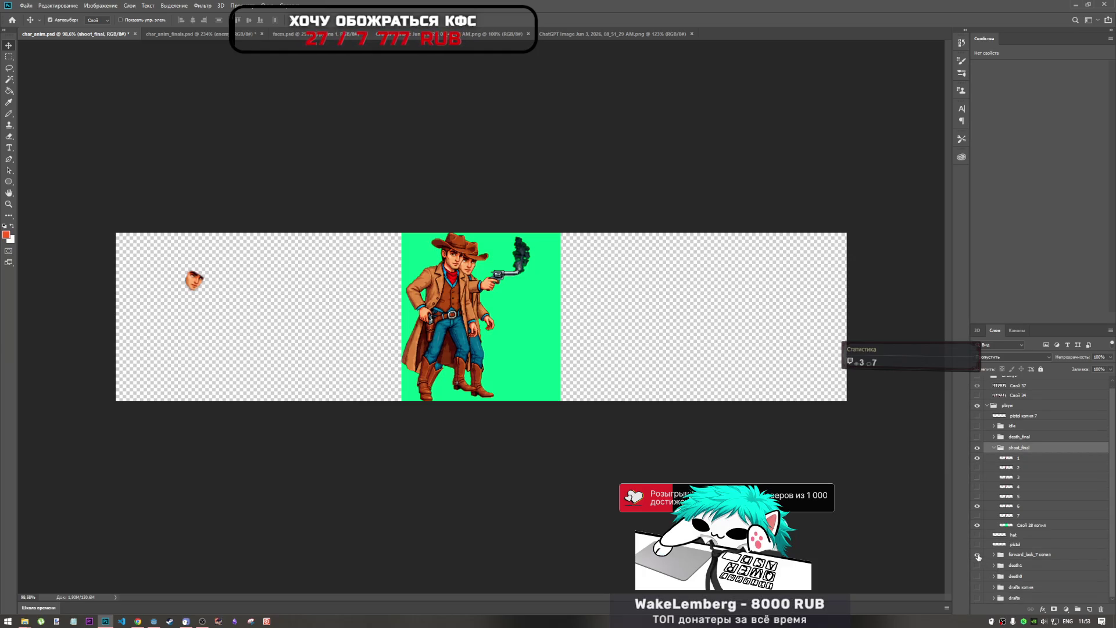
{"action": "left_click", "coordinate": [977, 555]}
{"action": "left_click", "coordinate": [978, 577]}
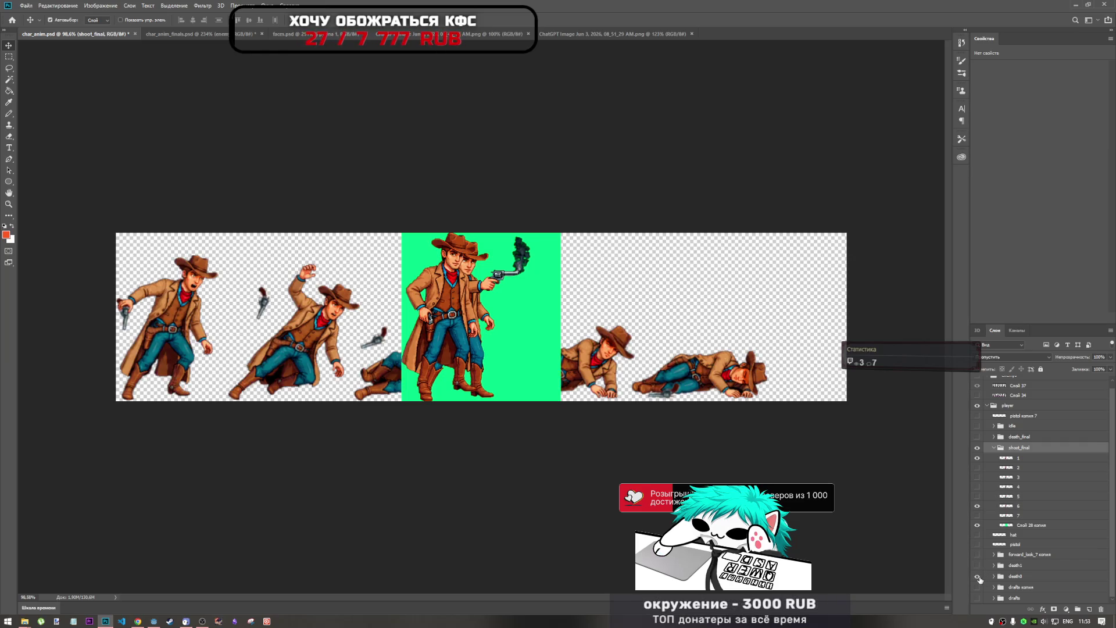
{"action": "left_click", "coordinate": [977, 577]}
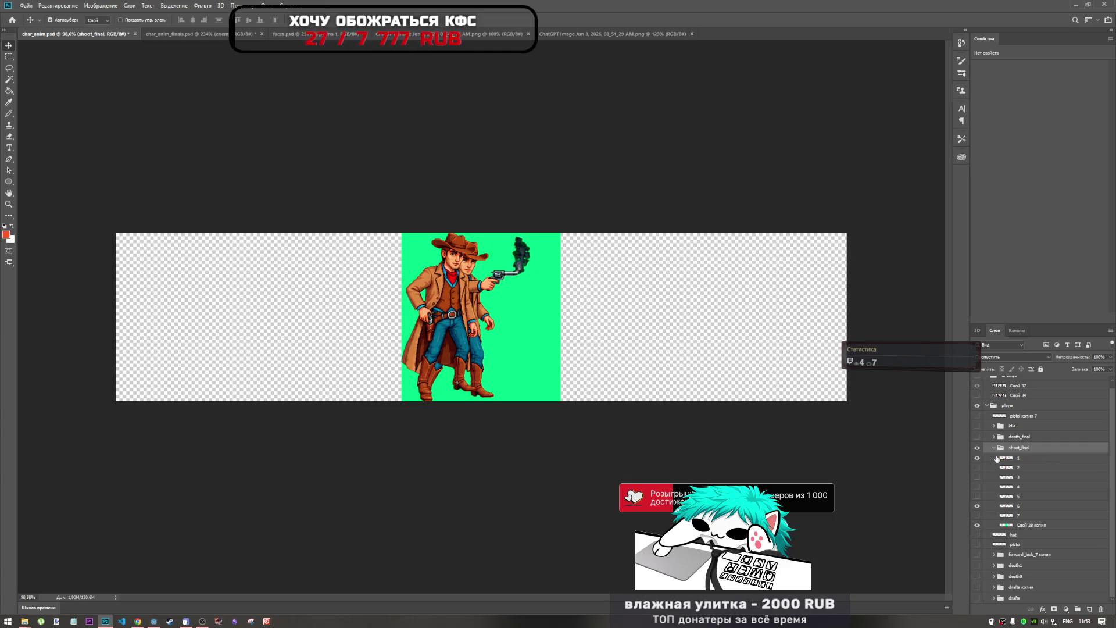
{"action": "scroll", "coordinate": [1002, 445], "scroll_direction": "up", "scroll_amount": 1}
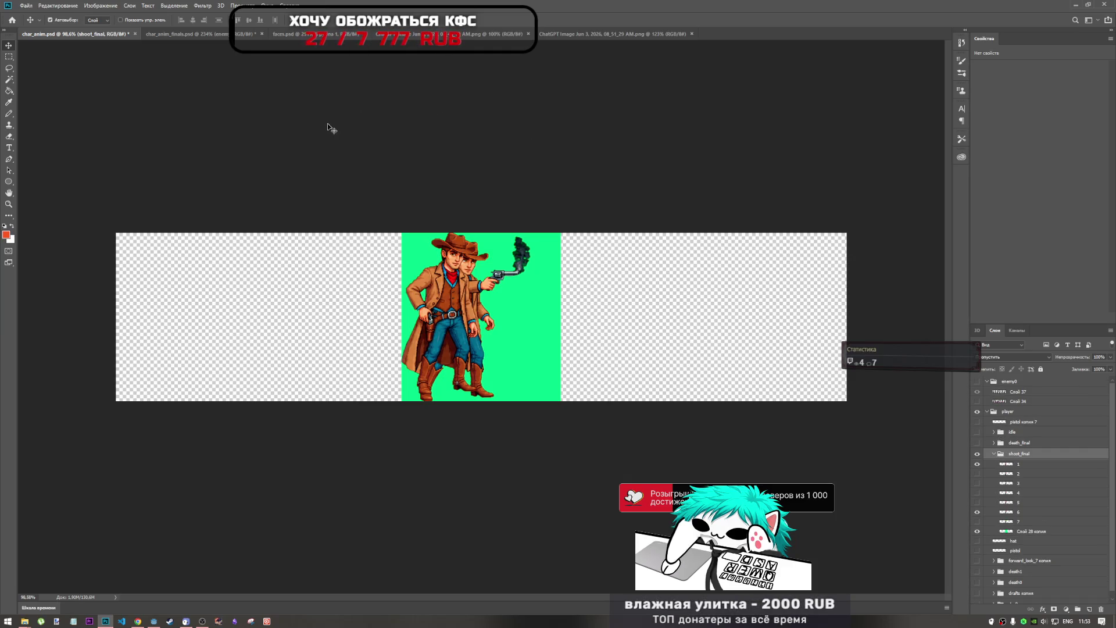
Step: Compare with char_anim_finals.psd, then show and expand the idle group in char_anim.psd
{"action": "left_click", "coordinate": [197, 36]}
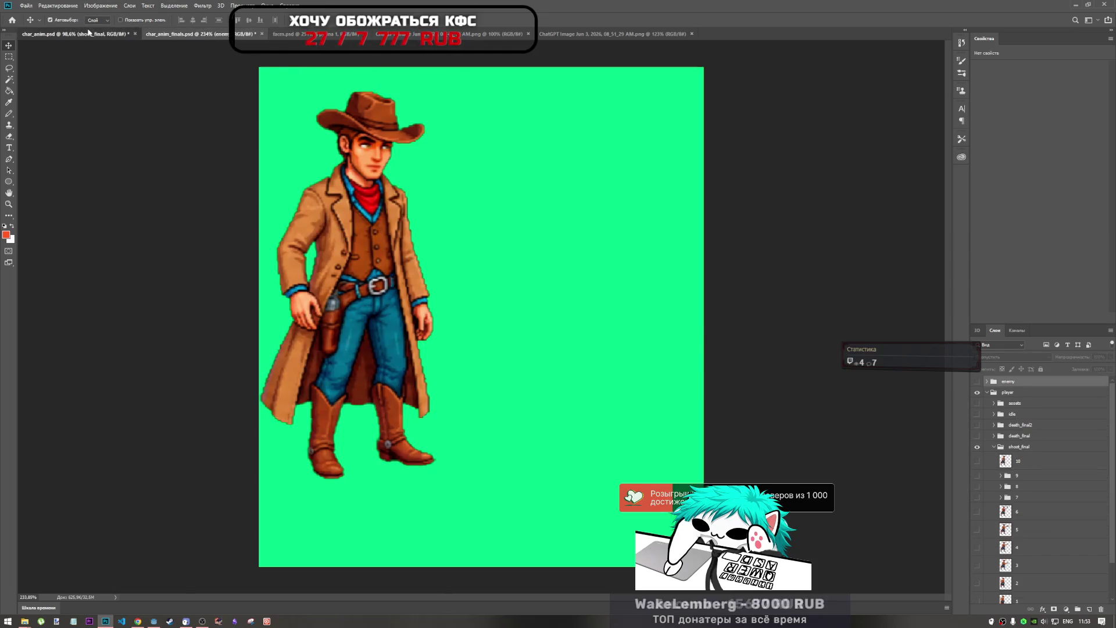
{"action": "left_click", "coordinate": [43, 34]}
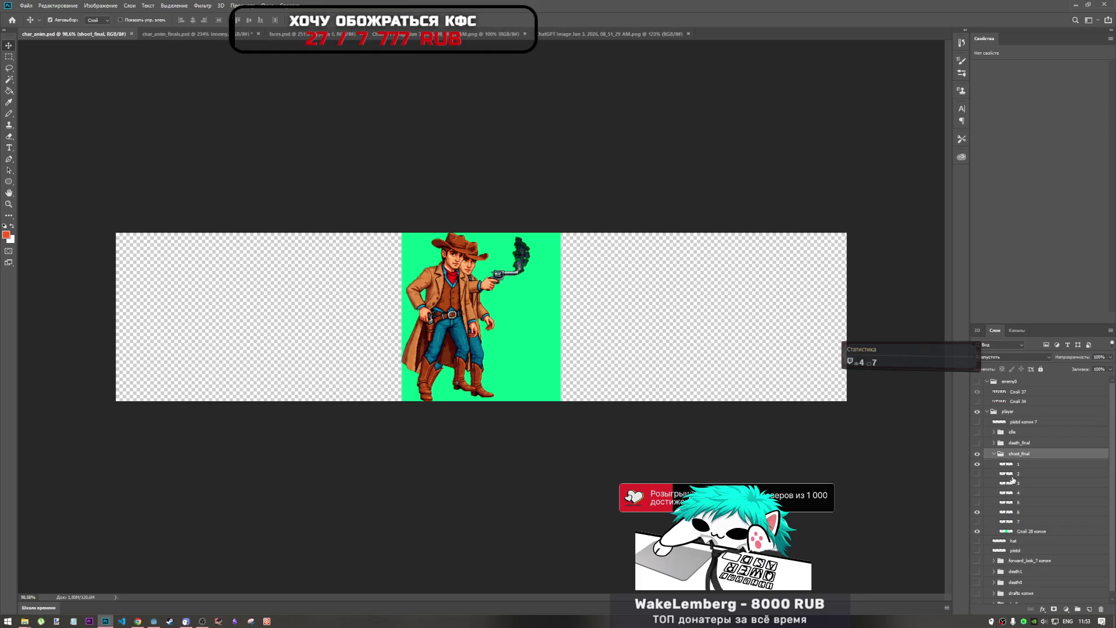
{"action": "left_click", "coordinate": [226, 35]}
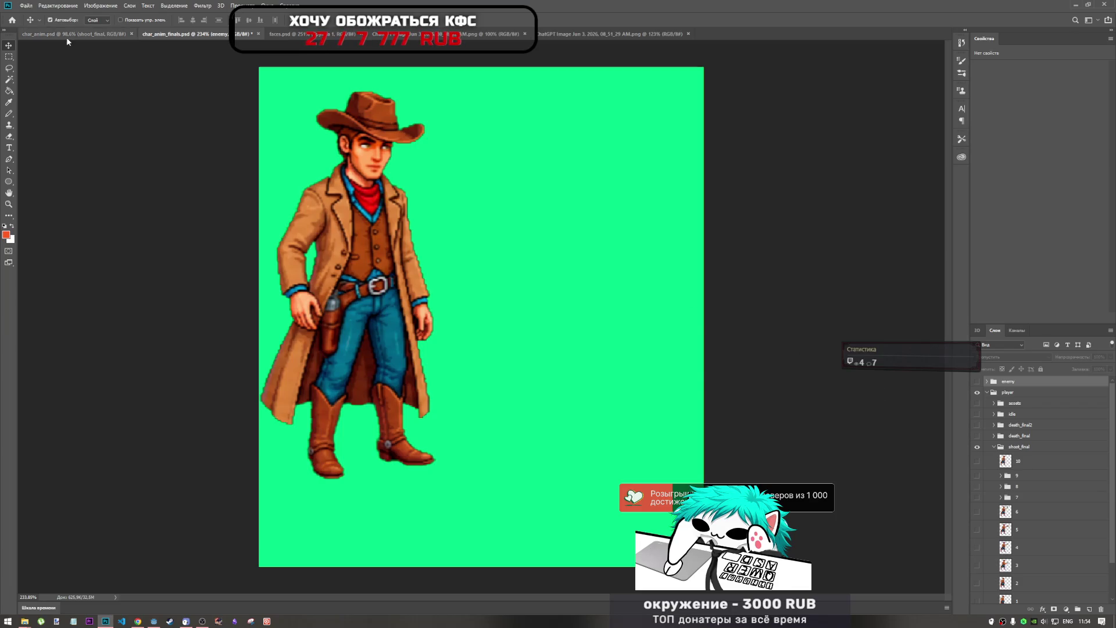
{"action": "left_click", "coordinate": [43, 33]}
{"action": "left_click", "coordinate": [977, 431]}
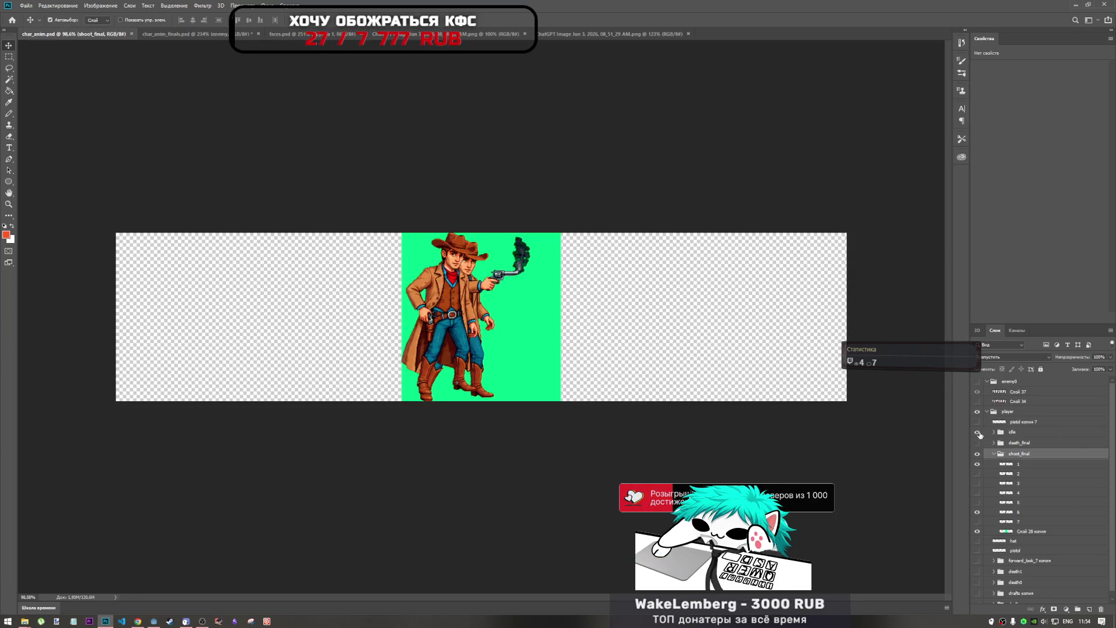
{"action": "left_click", "coordinate": [994, 432]}
Step: Toggle the first and third idle cowboy frames to locate frame group 2
{"action": "scroll", "coordinate": [1010, 525], "scroll_direction": "down", "scroll_amount": 2}
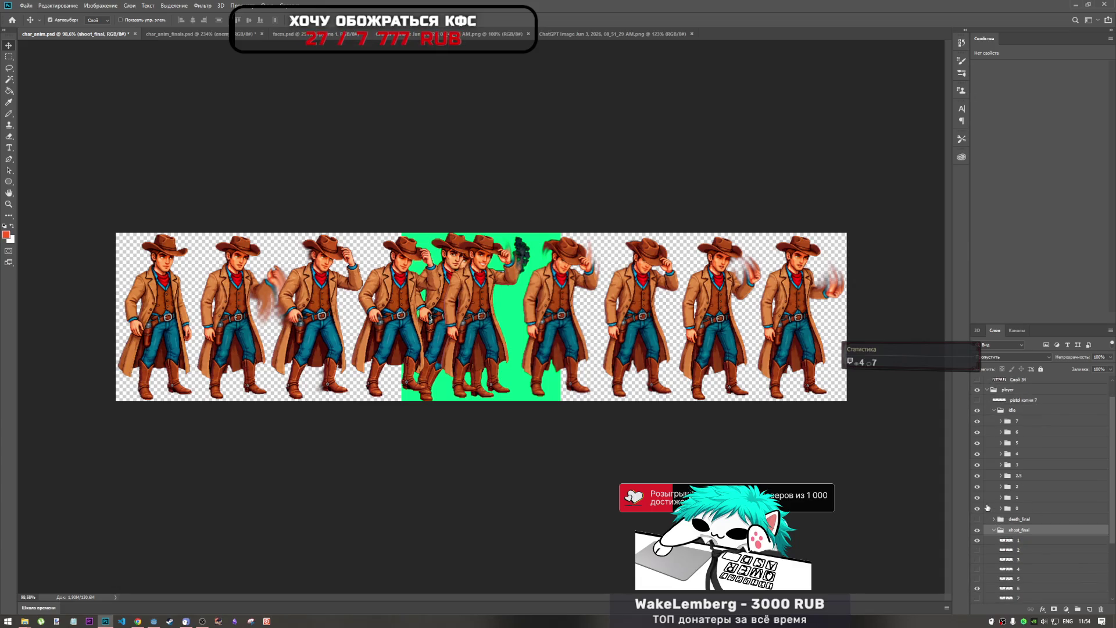
{"action": "left_click", "coordinate": [977, 508]}
{"action": "left_click", "coordinate": [977, 508]}
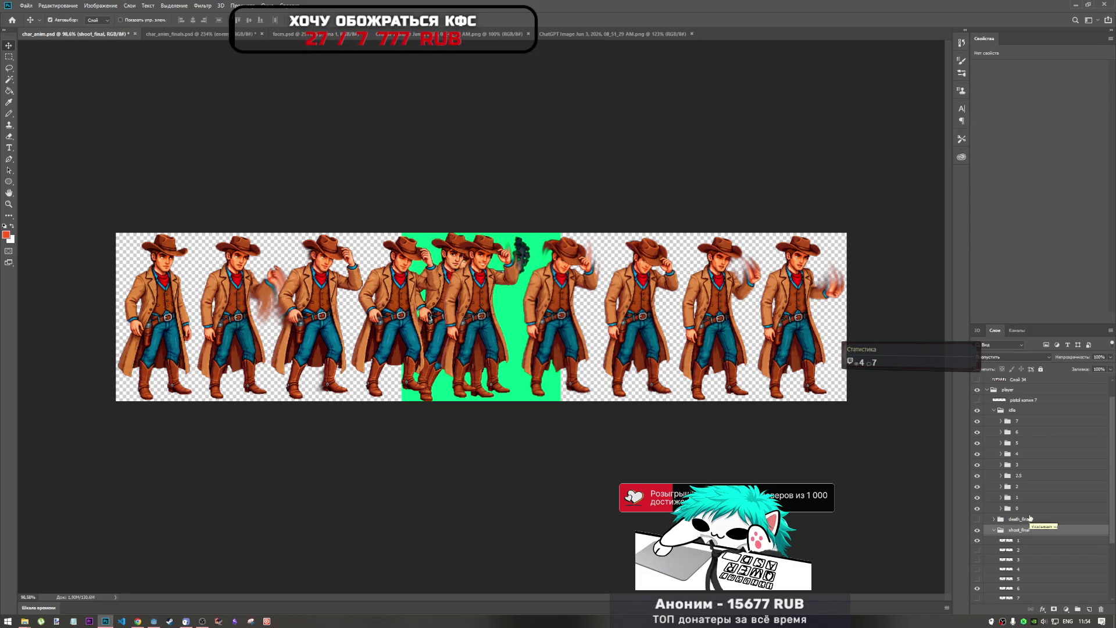
{"action": "left_click", "coordinate": [992, 509]}
{"action": "left_click", "coordinate": [976, 509]}
{"action": "left_click", "coordinate": [976, 508]}
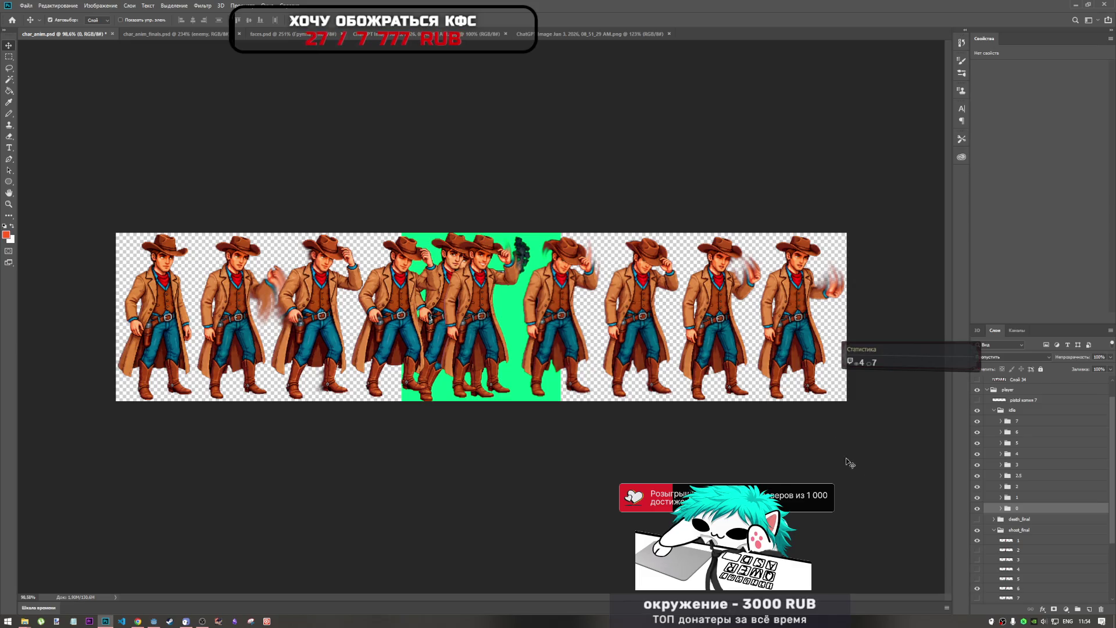
{"action": "left_click", "coordinate": [1016, 489]}
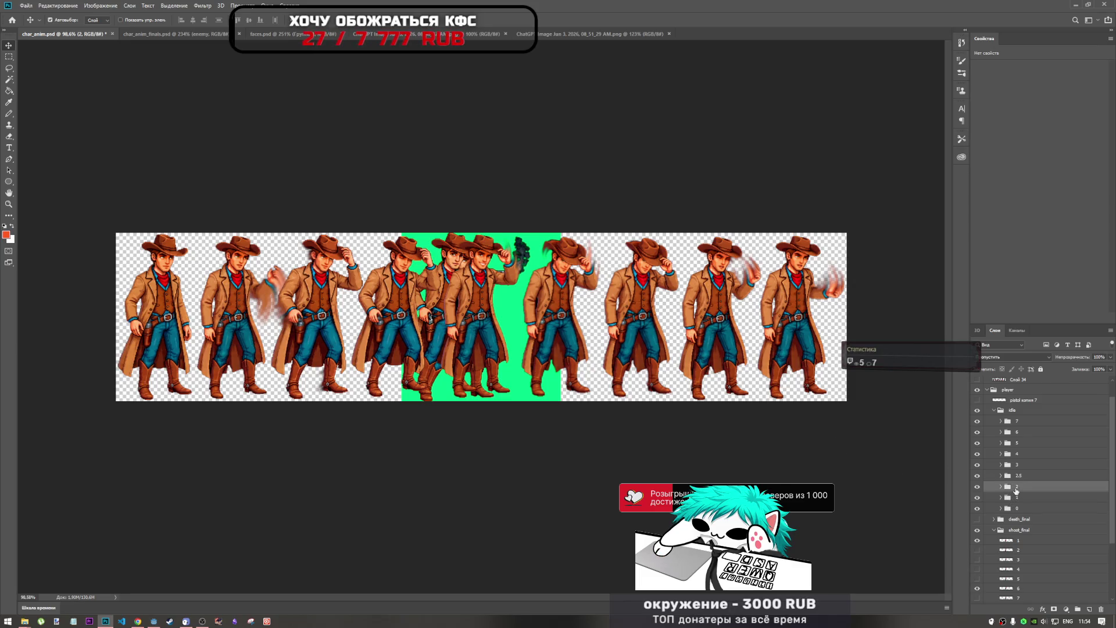
{"action": "left_click", "coordinate": [977, 487]}
{"action": "left_click", "coordinate": [977, 487]}
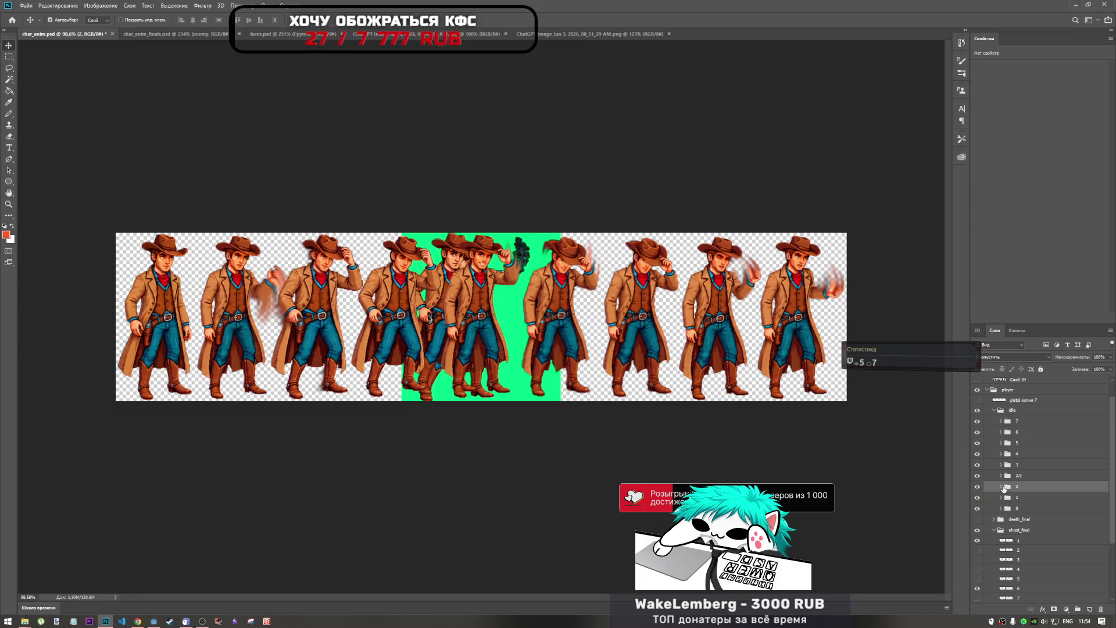
Step: Expand group 2 and select the pistol, Слой 42 and Слой 42 копия 7 layers together
{"action": "left_click", "coordinate": [1000, 487]}
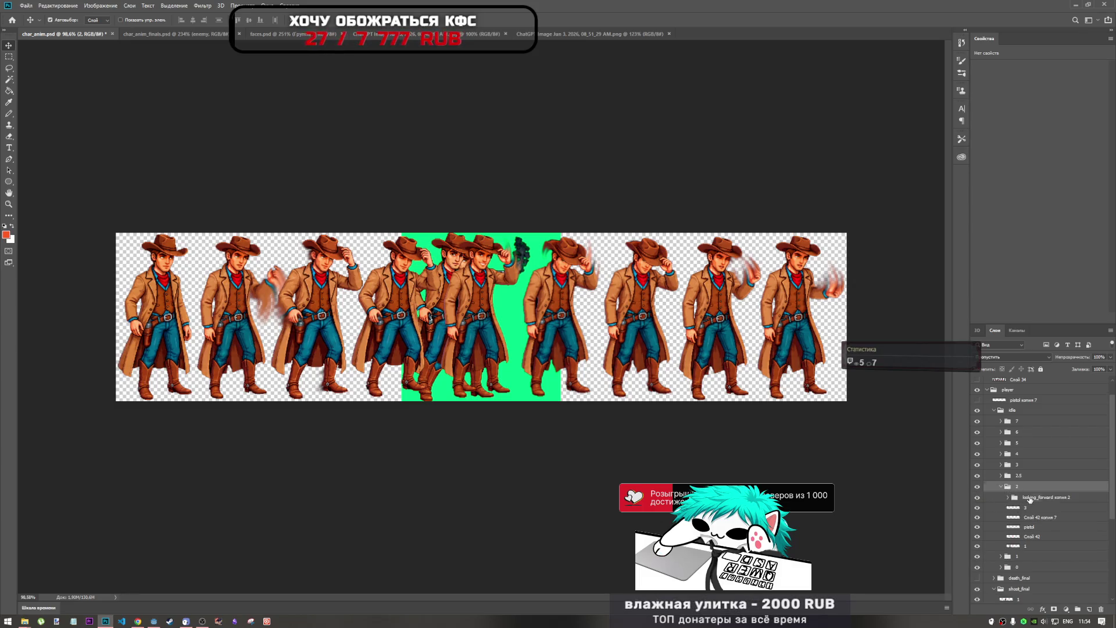
{"action": "left_click", "coordinate": [1029, 498]}
{"action": "left_click", "coordinate": [1026, 527]}
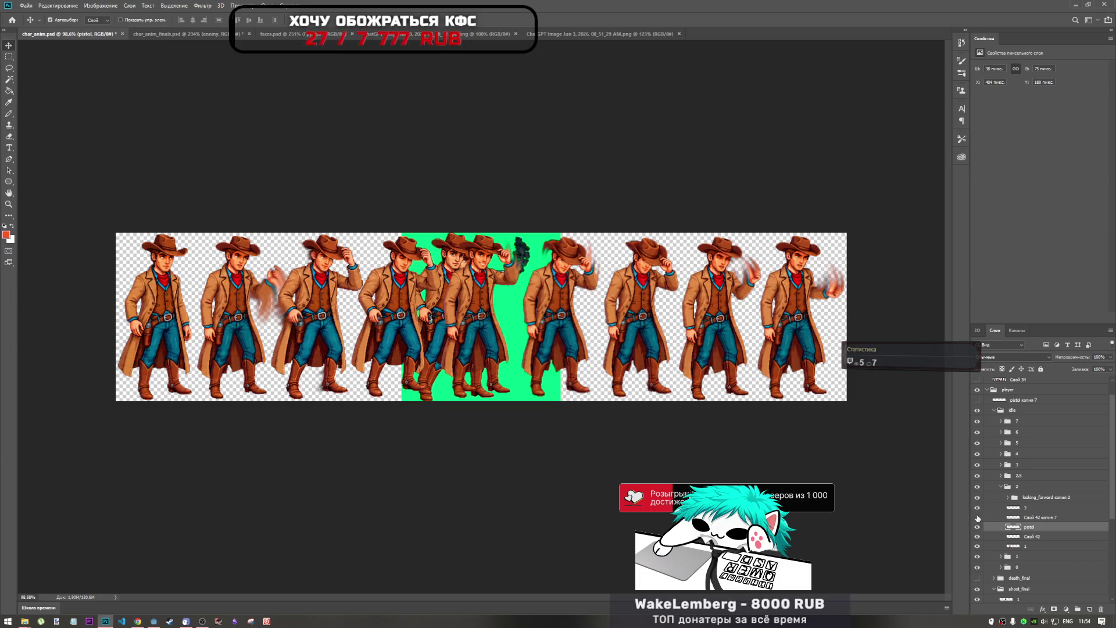
{"action": "left_click", "coordinate": [978, 528]}
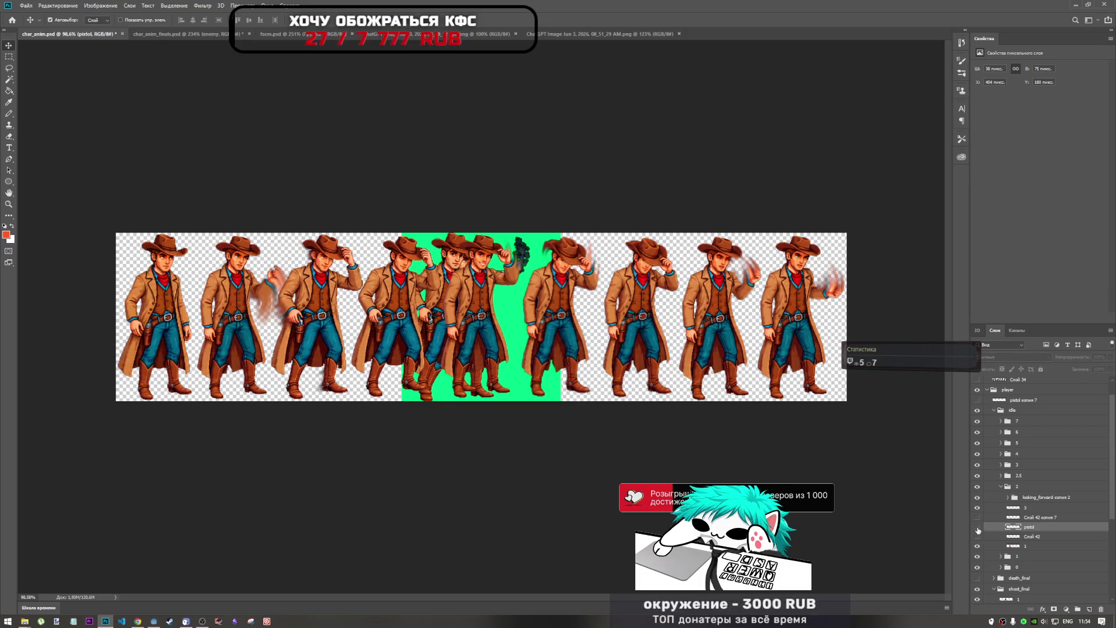
{"action": "left_click", "coordinate": [977, 526]}
{"action": "left_click", "coordinate": [1029, 536], "text": "shift"}
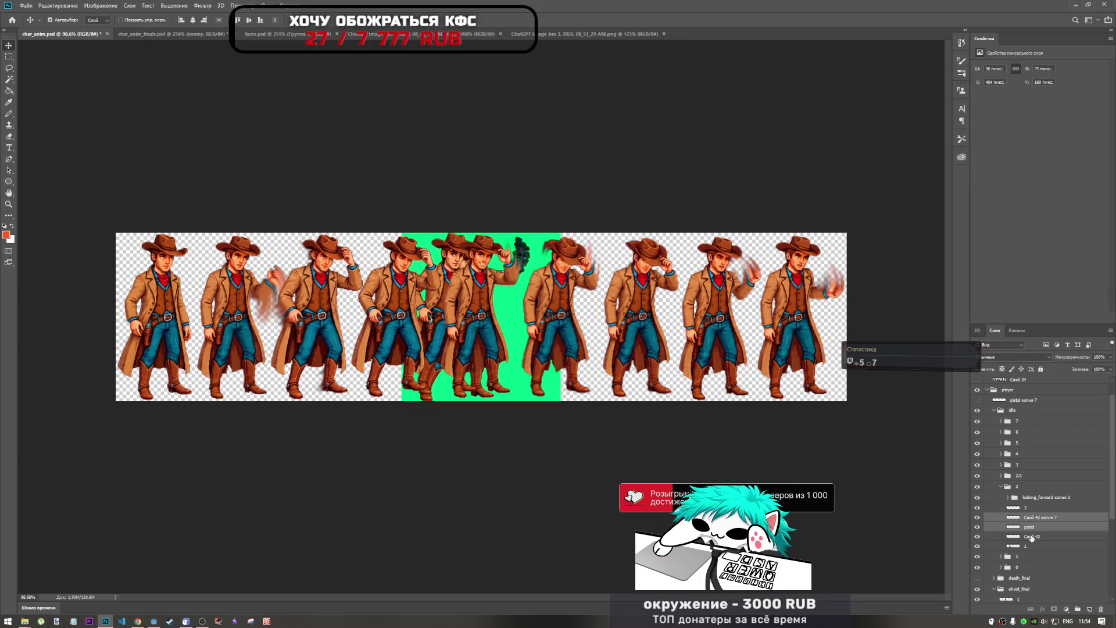
{"action": "left_click", "coordinate": [1025, 518]}
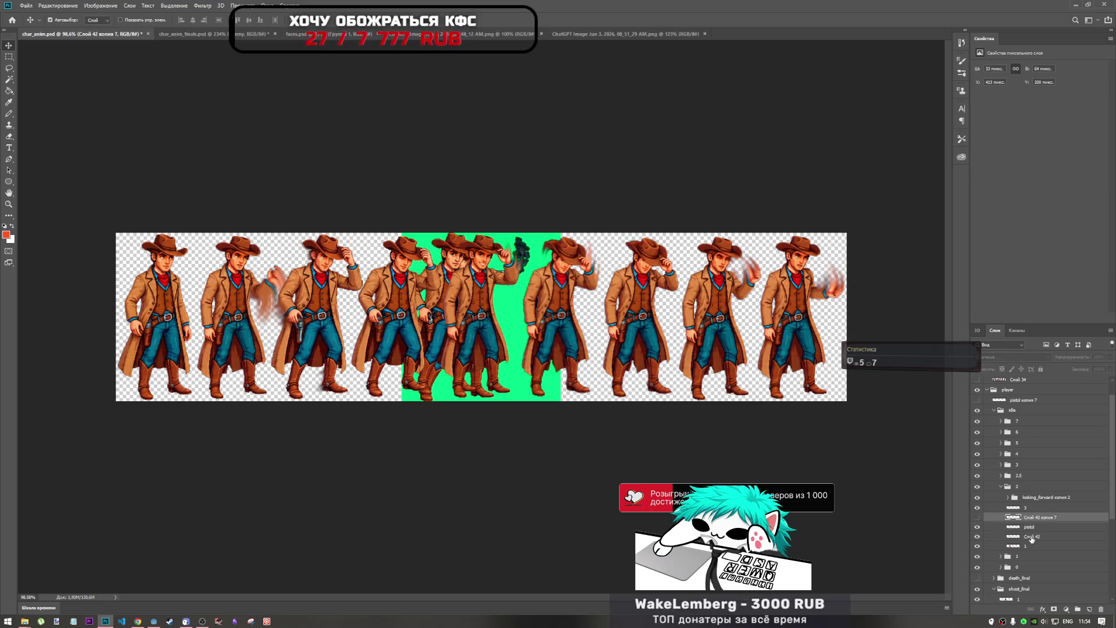
{"action": "left_click", "coordinate": [1032, 538], "text": "shift"}
{"action": "left_click", "coordinate": [977, 517]}
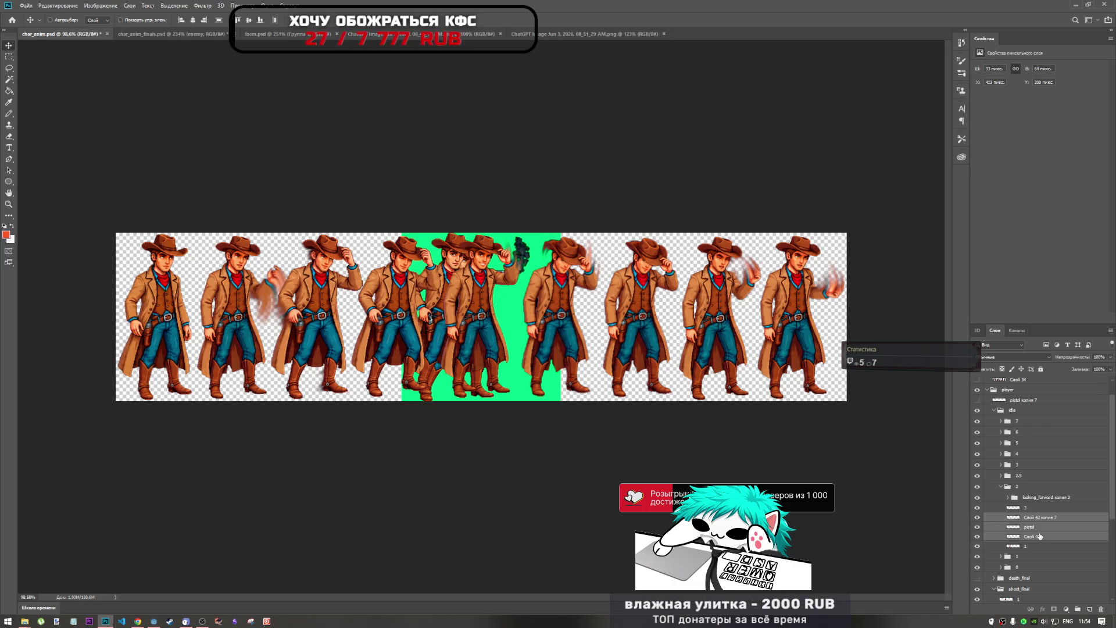
Step: In char_anim_finals.psd, show only layer 1, paste the holster and pistol, and move them to the hip
{"action": "left_click", "coordinate": [197, 35]}
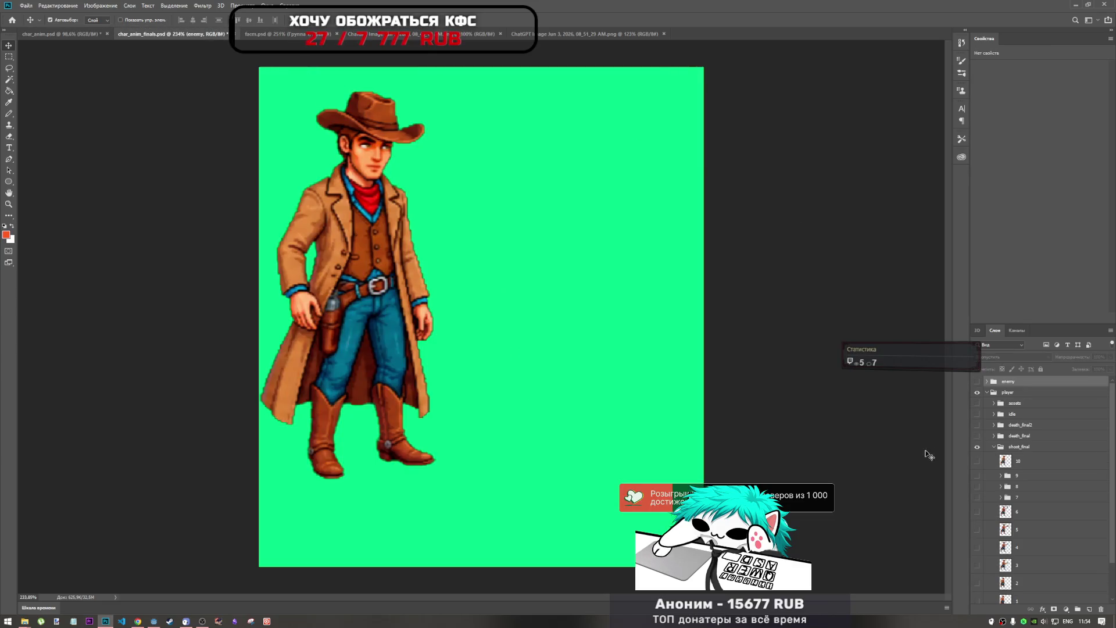
{"action": "scroll", "coordinate": [998, 486], "scroll_direction": "down", "scroll_amount": 3}
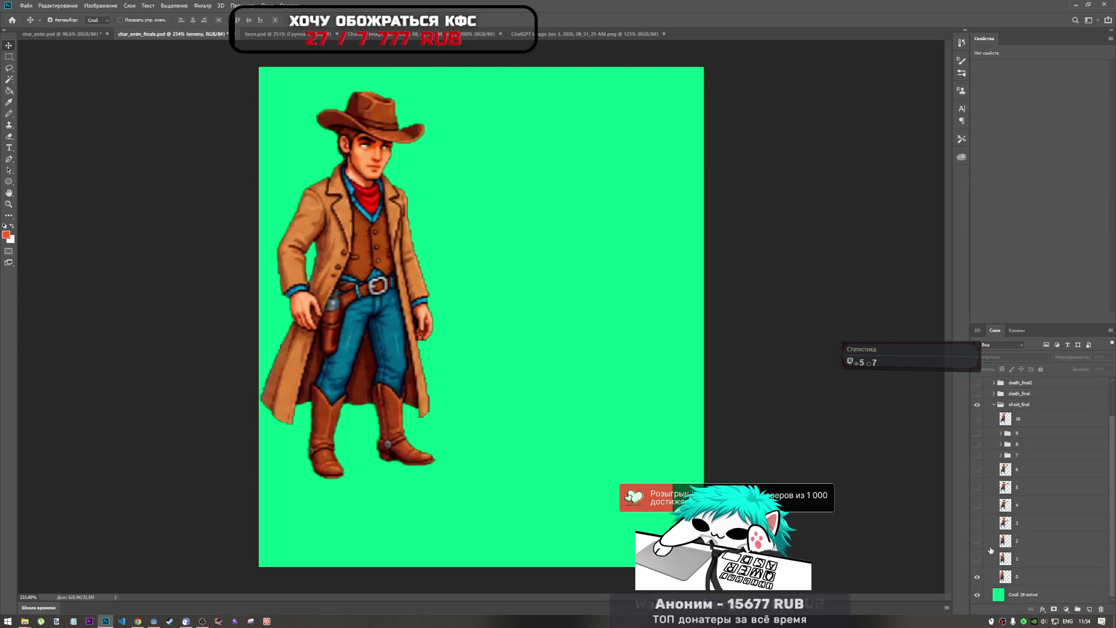
{"action": "left_click", "coordinate": [977, 577]}
{"action": "left_click", "coordinate": [977, 558]}
{"action": "left_click", "coordinate": [1015, 560]}
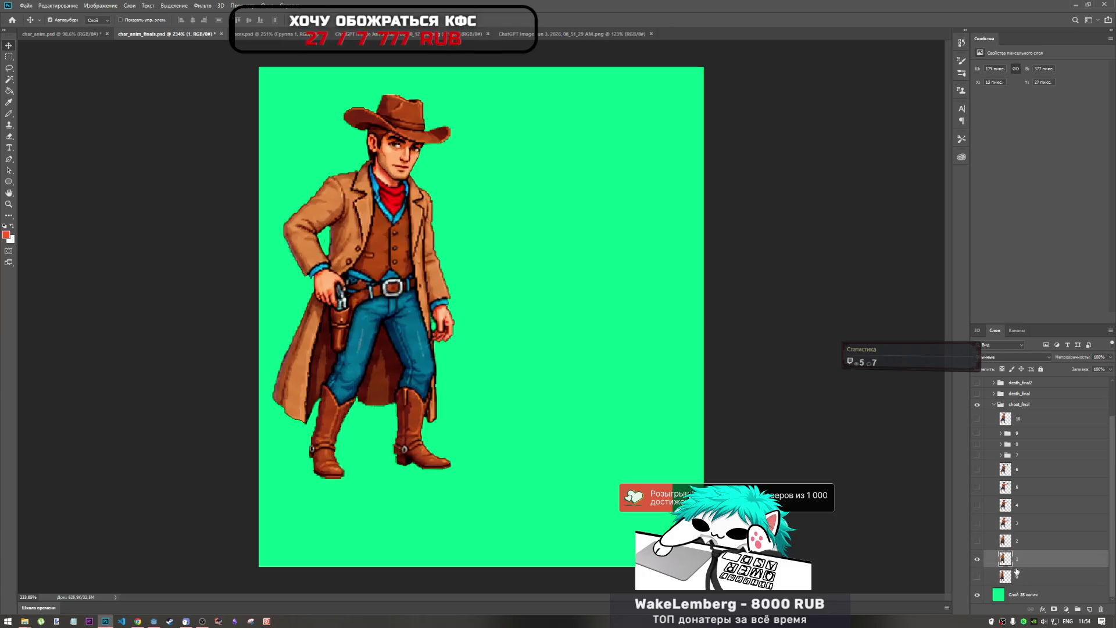
{"action": "key", "text": "ctrl+z"}
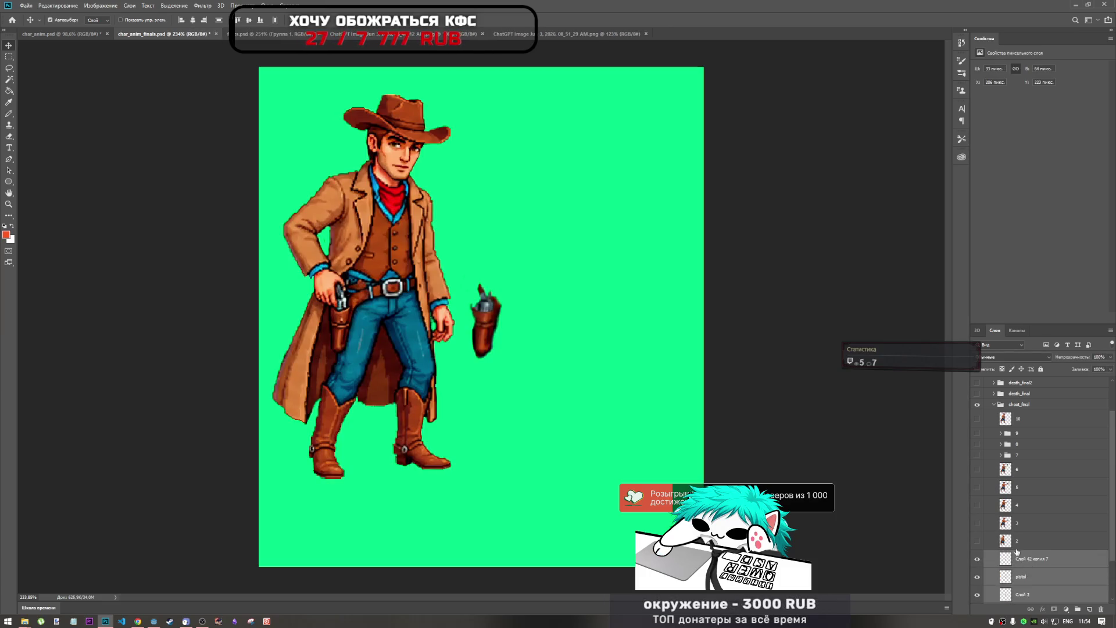
{"action": "key", "text": "ctrl+t"}
{"action": "left_click_drag", "start_coordinate": [489, 321], "coordinate": [347, 325]}
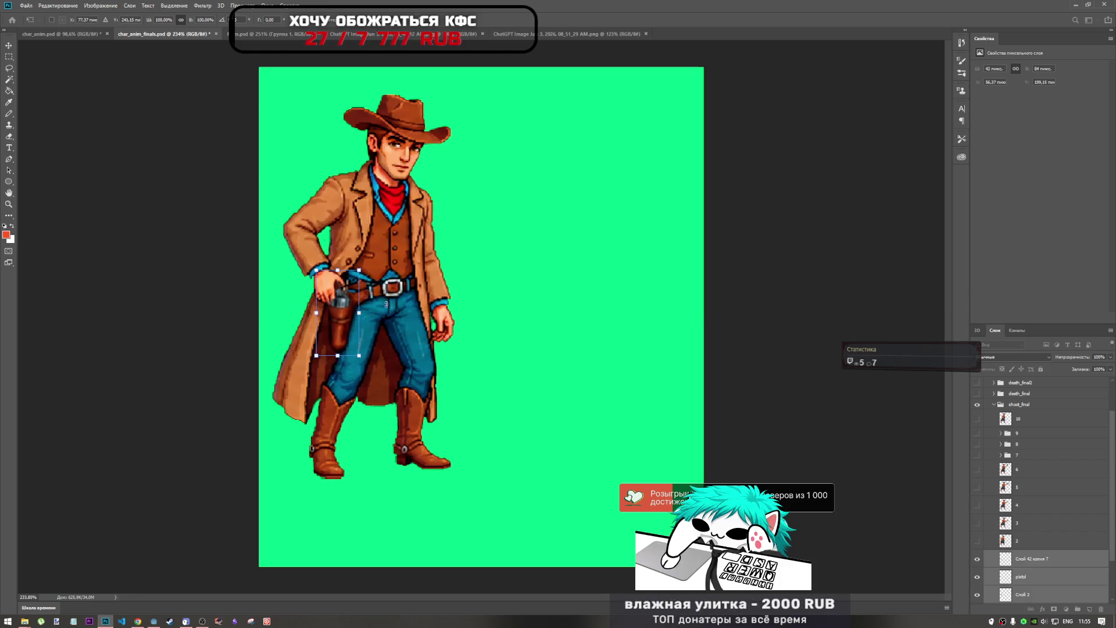
Step: Fine-tune the holster and pistol position until they sit on the cowboy's upper leg
{"action": "scroll", "coordinate": [343, 302], "scroll_direction": "up", "scroll_amount": 5}
{"action": "mouse_move", "coordinate": [344, 305]}
{"action": "left_mouse_down"}
{"action": "mouse_move", "coordinate": [339, 328]}
{"action": "mouse_move", "coordinate": [346, 295]}
{"action": "mouse_move", "coordinate": [327, 371]}
{"action": "mouse_move", "coordinate": [344, 291]}
{"action": "mouse_move", "coordinate": [350, 305]}
{"action": "mouse_move", "coordinate": [333, 300]}
{"action": "left_mouse_up"}
{"action": "mouse_move", "coordinate": [346, 298]}
{"action": "left_mouse_down"}
{"action": "mouse_move", "coordinate": [349, 289]}
{"action": "mouse_move", "coordinate": [351, 299]}
{"action": "left_mouse_up"}
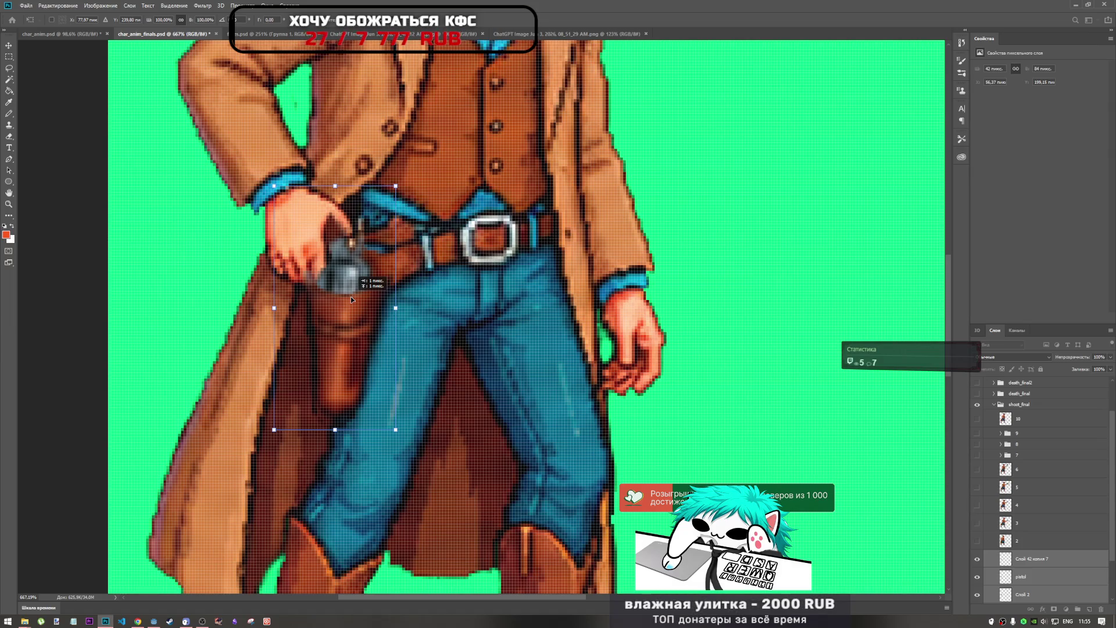
{"action": "mouse_move", "coordinate": [351, 298]}
{"action": "left_mouse_down"}
{"action": "mouse_move", "coordinate": [418, 298]}
{"action": "mouse_move", "coordinate": [357, 291]}
{"action": "mouse_move", "coordinate": [350, 308]}
{"action": "mouse_move", "coordinate": [332, 308]}
{"action": "mouse_move", "coordinate": [348, 305]}
{"action": "left_mouse_up"}
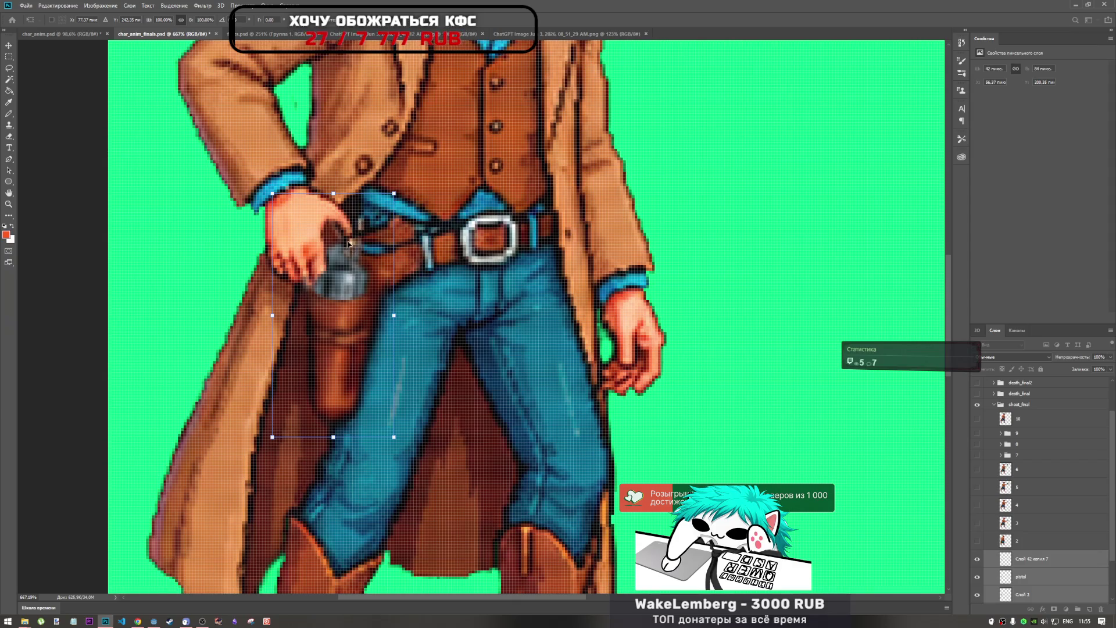
{"action": "scroll", "coordinate": [364, 236], "scroll_direction": "down", "scroll_amount": 5}
{"action": "scroll", "coordinate": [359, 285], "scroll_direction": "up", "scroll_amount": 5}
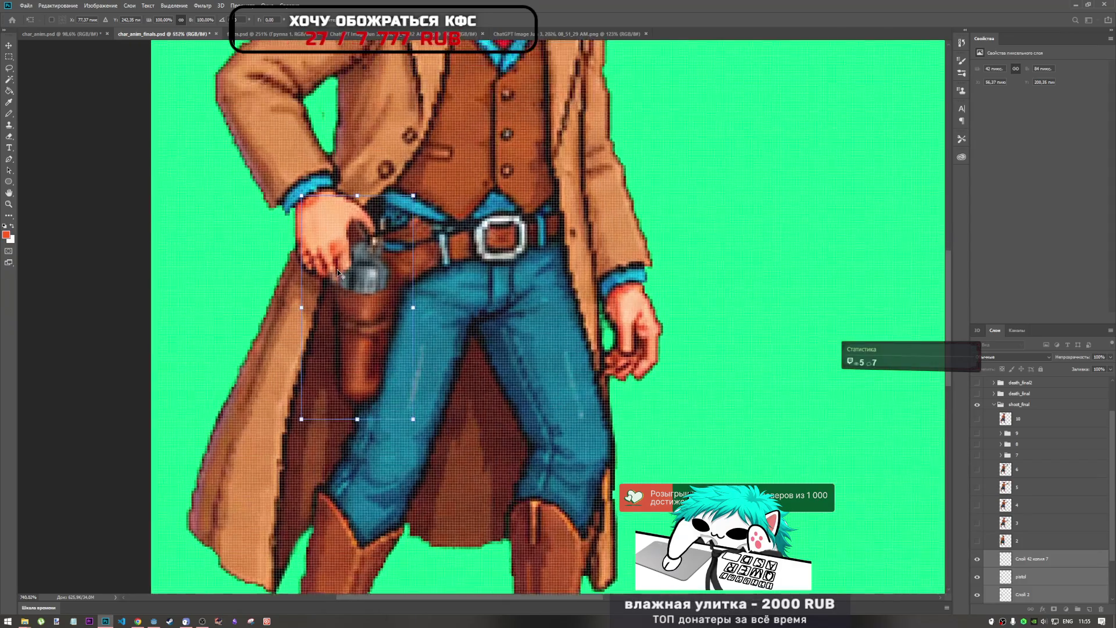
{"action": "scroll", "coordinate": [358, 282], "scroll_direction": "down", "scroll_amount": 2}
{"action": "scroll", "coordinate": [358, 285], "scroll_direction": "down", "scroll_amount": 3}
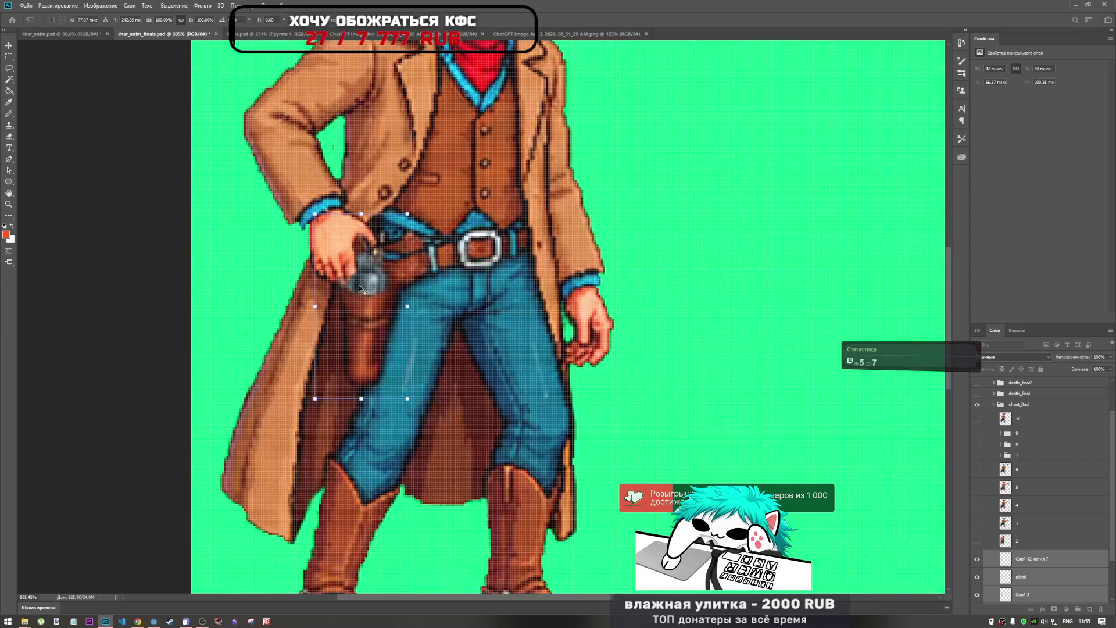
{"action": "scroll", "coordinate": [358, 286], "scroll_direction": "up", "scroll_amount": 2}
{"action": "mouse_move", "coordinate": [358, 292]}
{"action": "left_mouse_down"}
{"action": "mouse_move", "coordinate": [489, 351]}
{"action": "mouse_move", "coordinate": [396, 315]}
{"action": "left_mouse_up"}
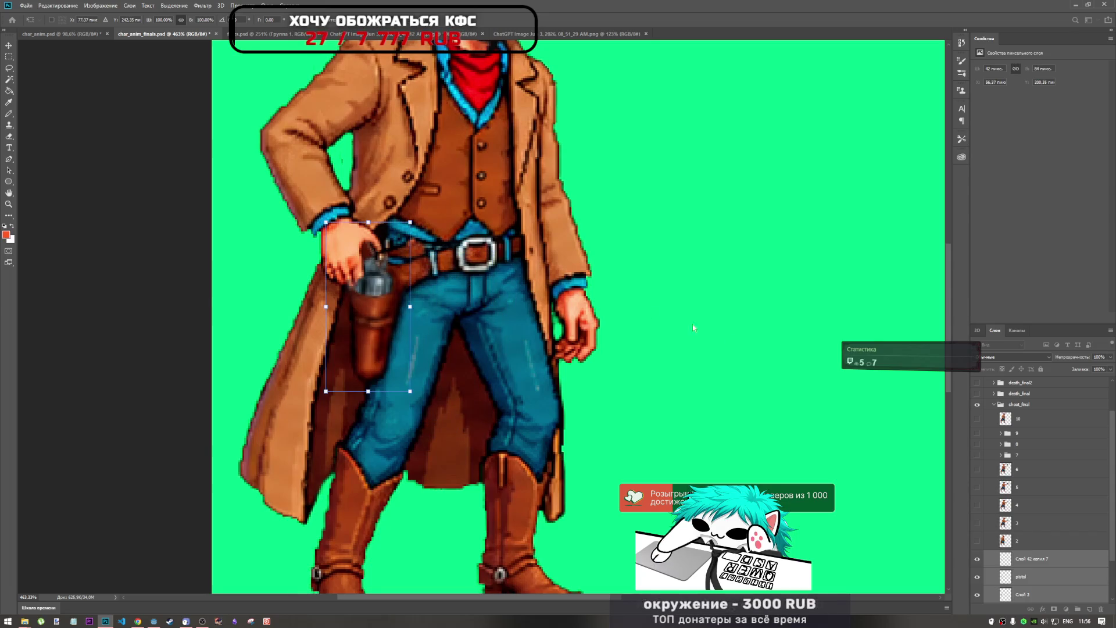
{"action": "left_click", "coordinate": [140, 622]}
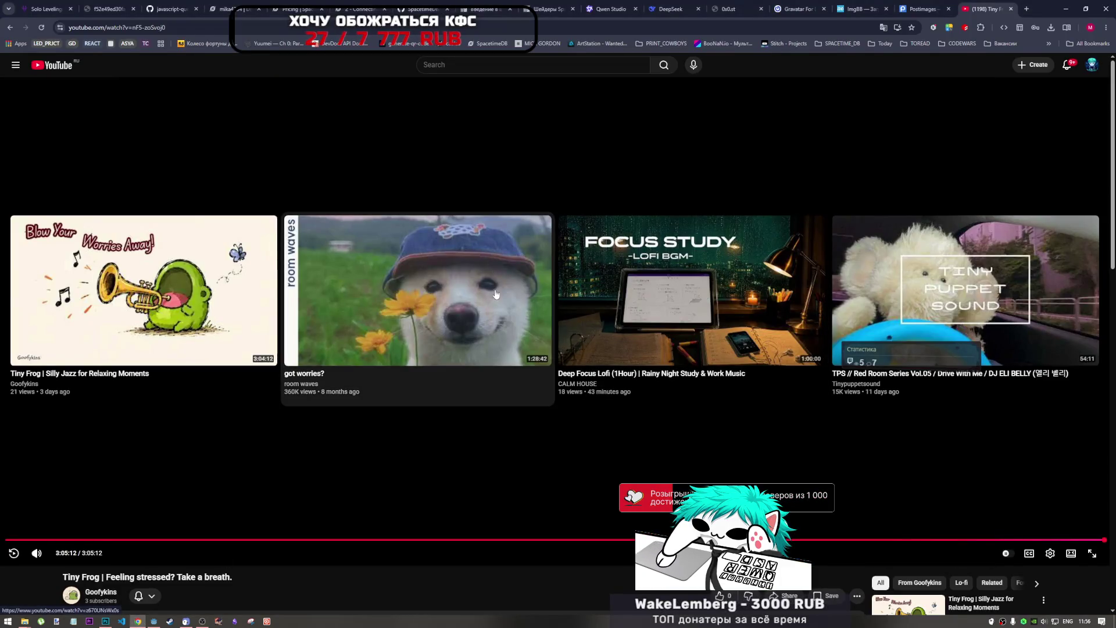
Step: Browse the Tiny Puppet Sound video and channel, then play Пророк Санбой's Big Iron AI cover mix
{"action": "scroll", "coordinate": [692, 385], "scroll_direction": "down", "scroll_amount": 5}
{"action": "scroll", "coordinate": [684, 385], "scroll_direction": "up", "scroll_amount": 5}
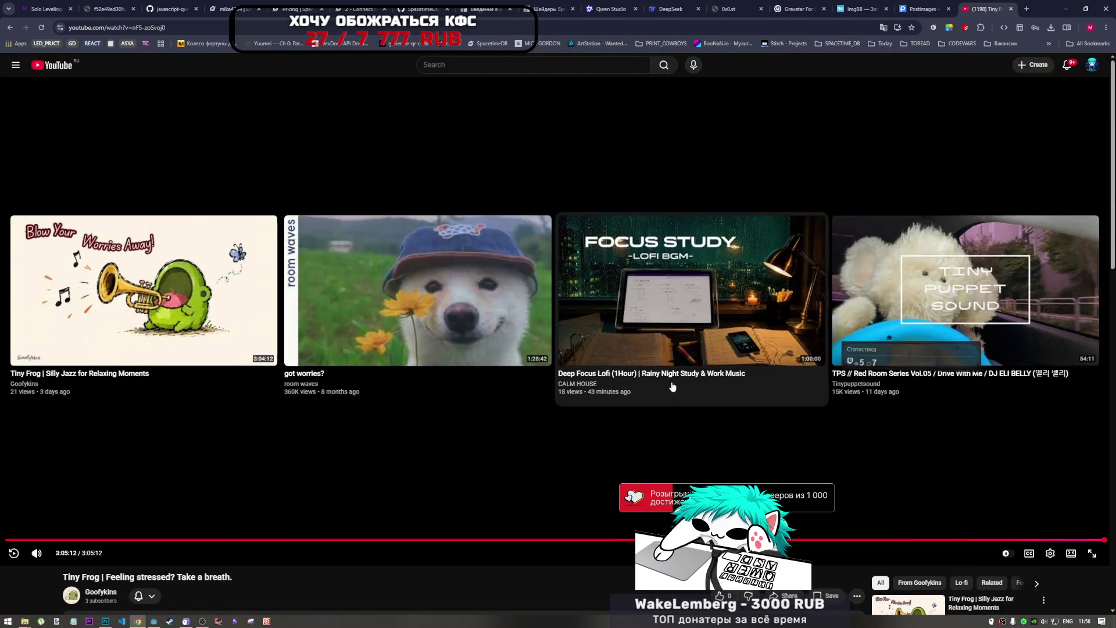
{"action": "left_click", "coordinate": [853, 259]}
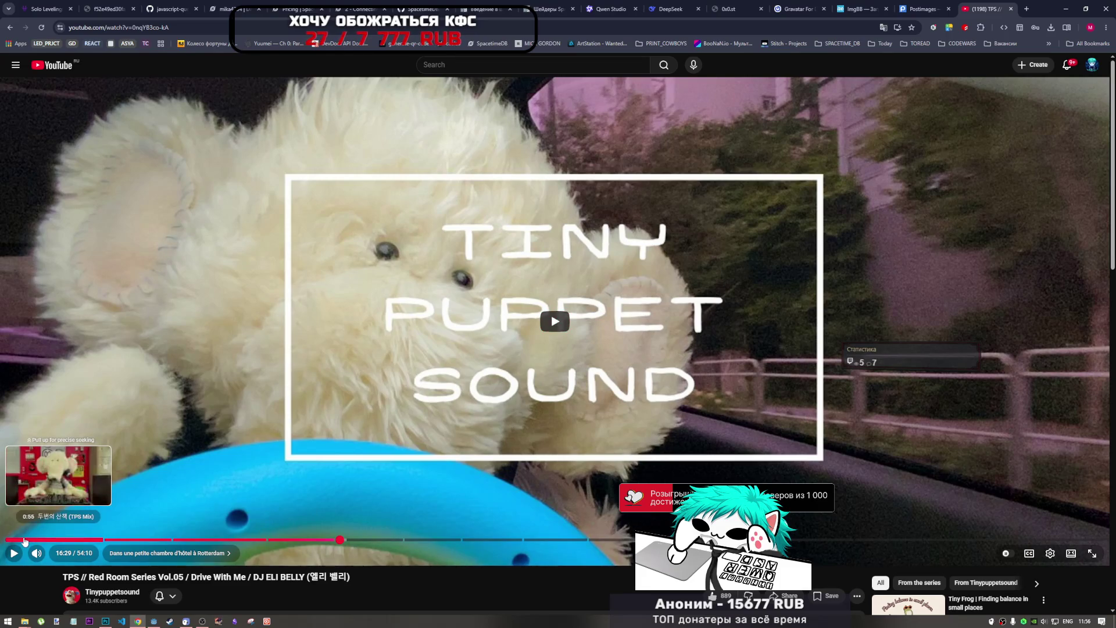
{"action": "left_click", "coordinate": [102, 593]}
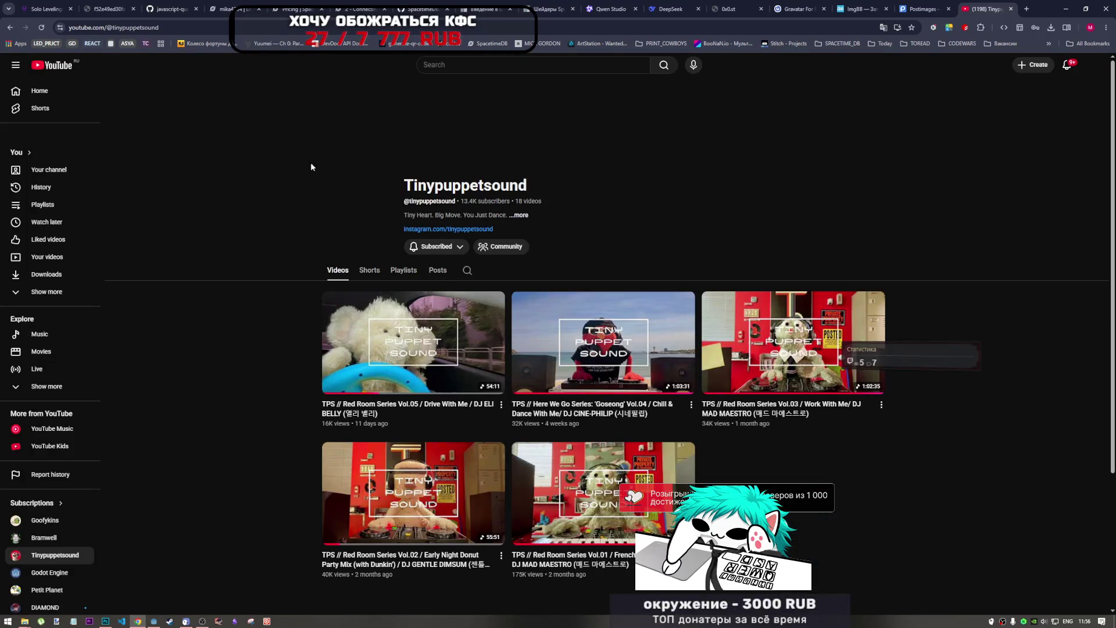
{"action": "left_click", "coordinate": [63, 66]}
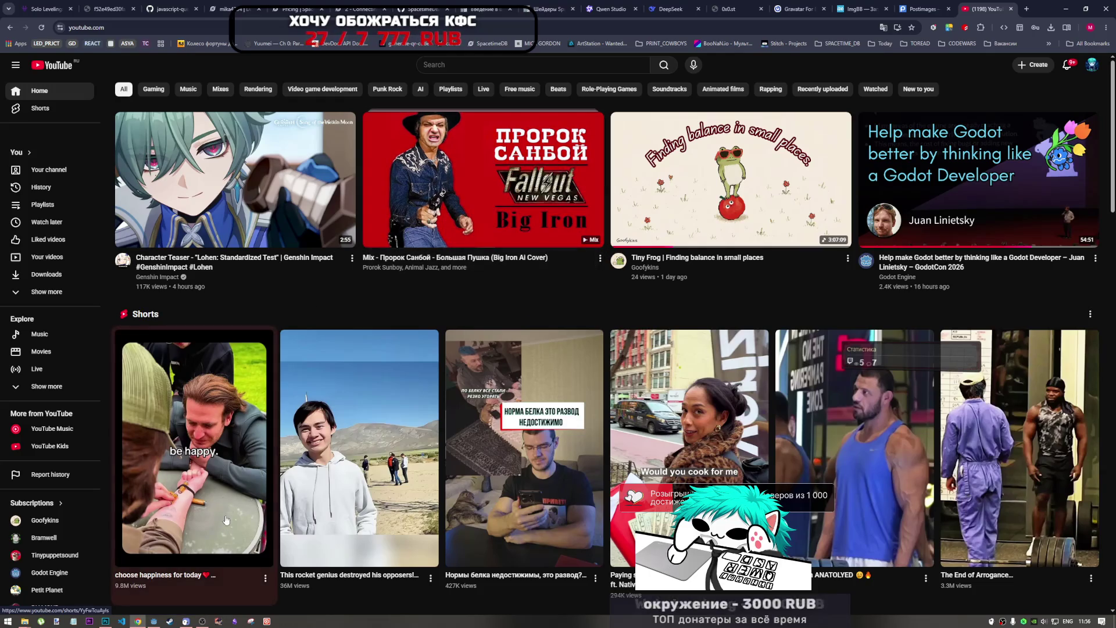
{"action": "mouse_move", "coordinate": [336, 287]}
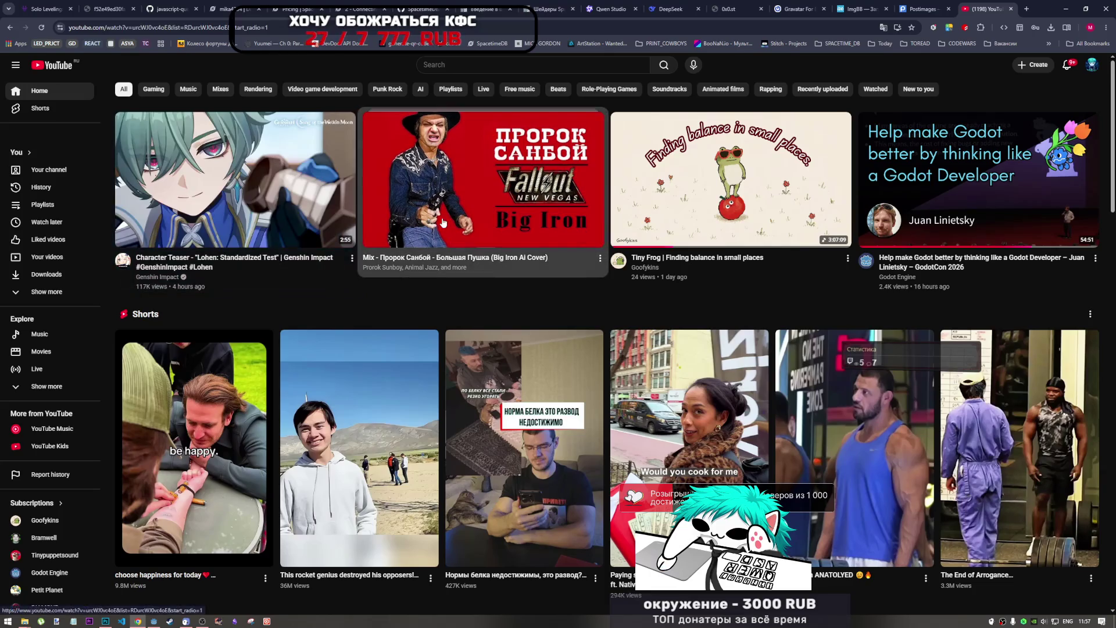
{"action": "left_click", "coordinate": [420, 286]}
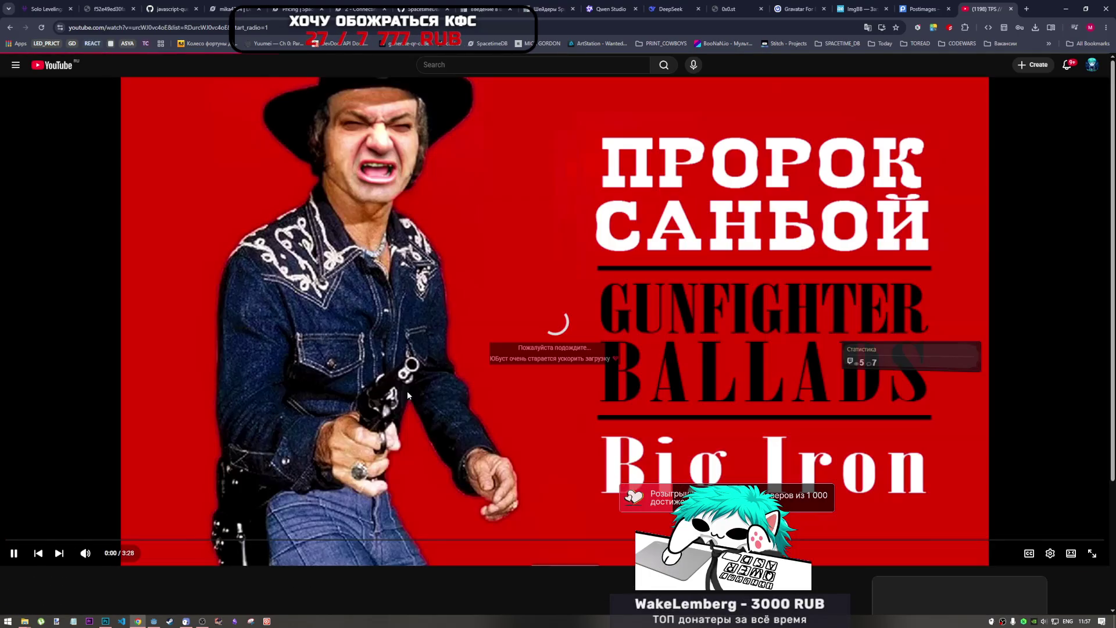